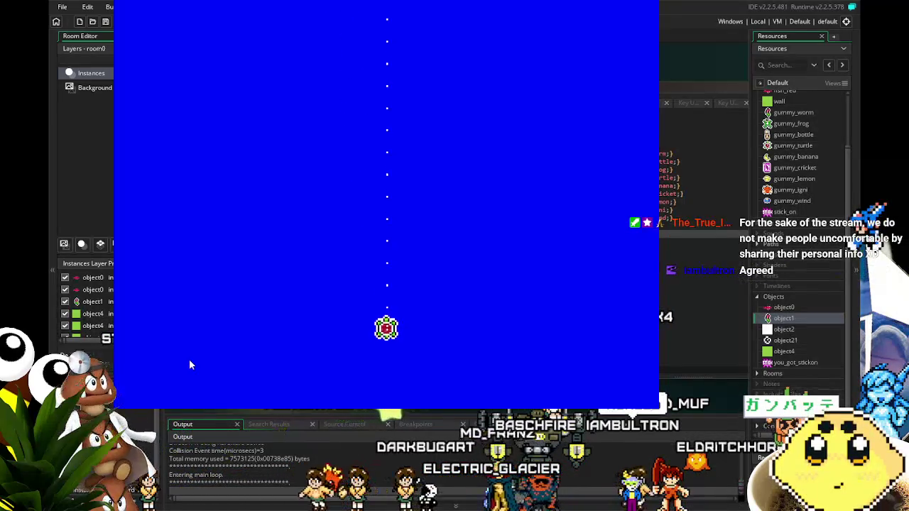
- Close the running game and shift the workspace to reposition the object1 editor windows
key("Escape")
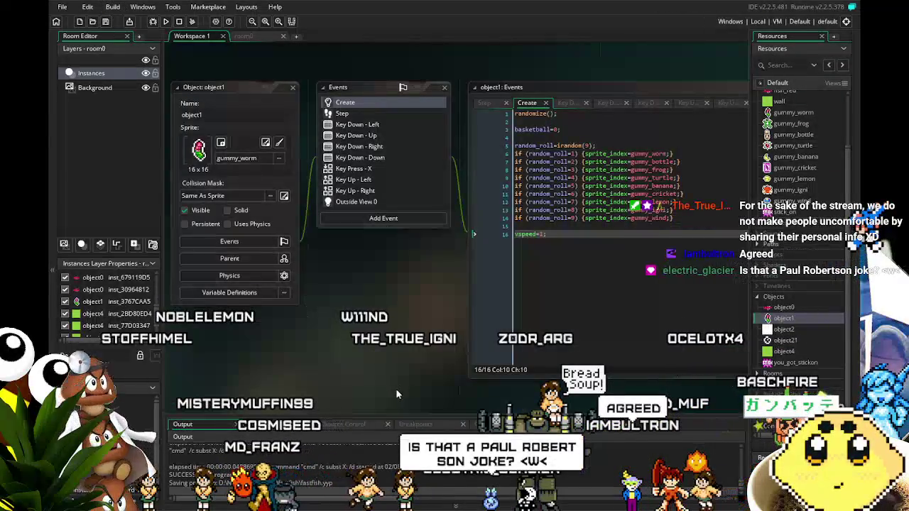
left_click_drag(391, 367, 346, 378)
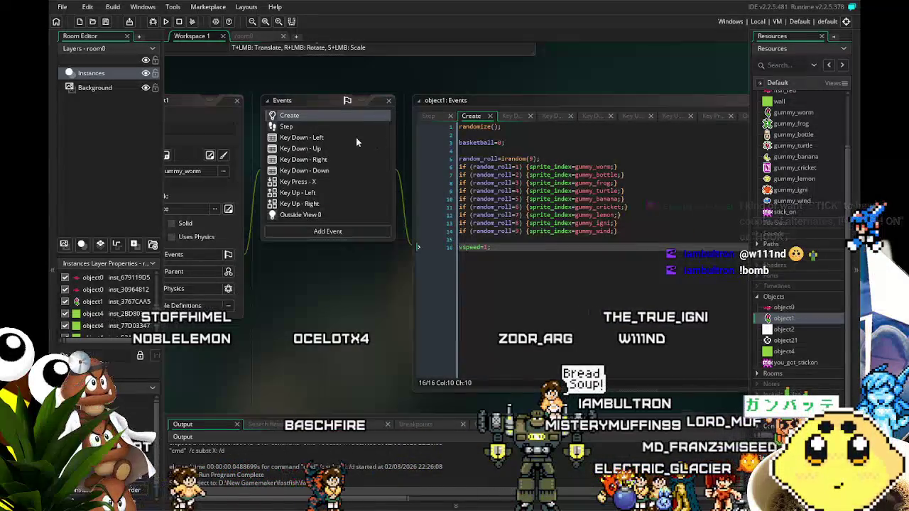
- Set the stick_on sprite's animation speed to 2 frames per second and save the project
double_click(778, 211)
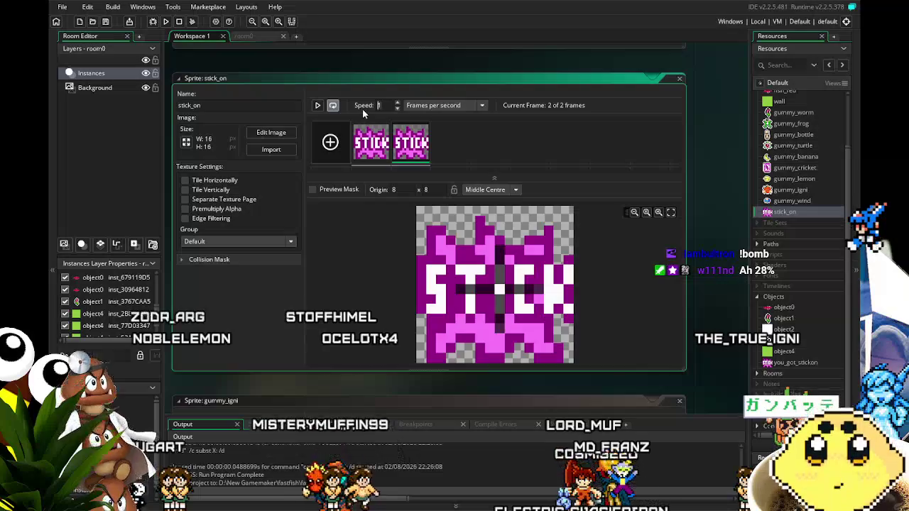
type("2")
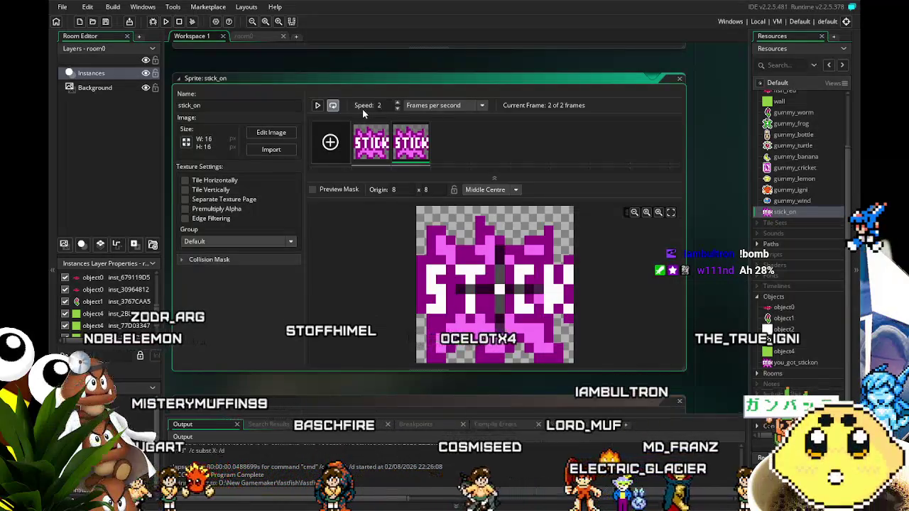
left_click(105, 22)
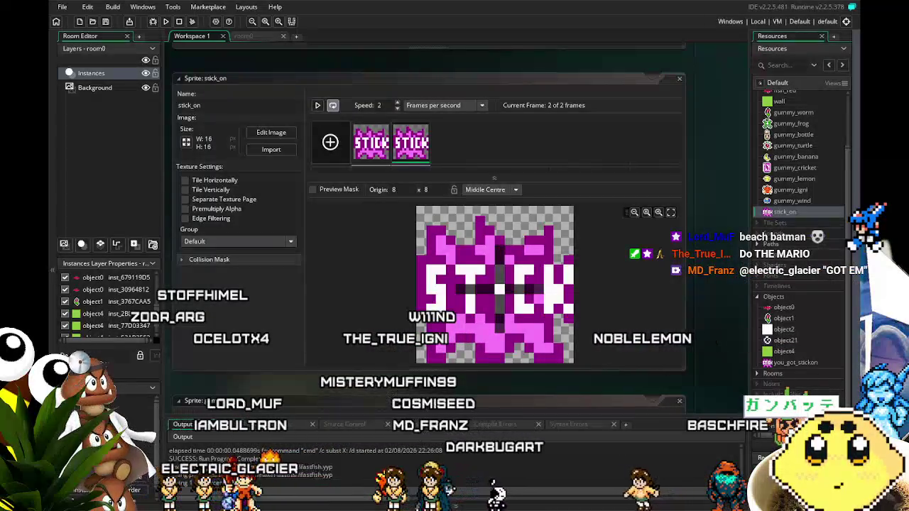
key("alt+Tab")
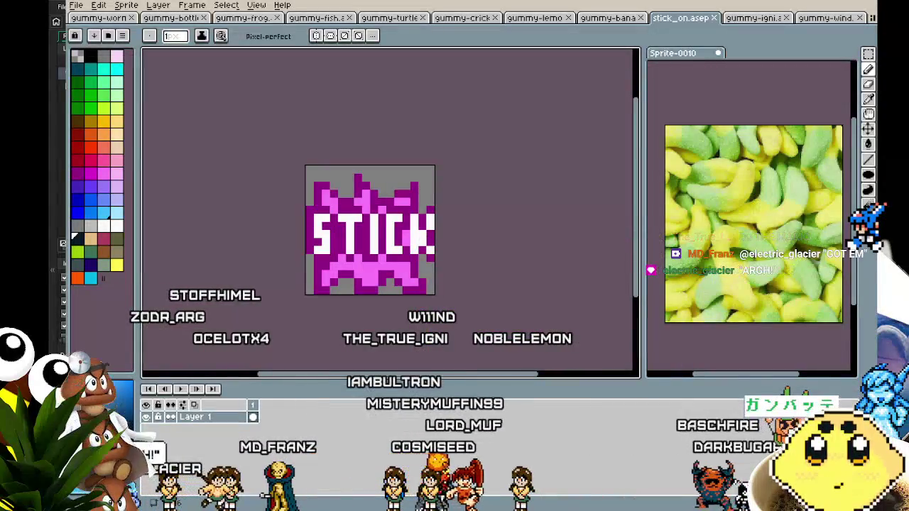
- Create a new sprite in Aseprite with File > New
left_click_drag(283, 301, 257, 301)
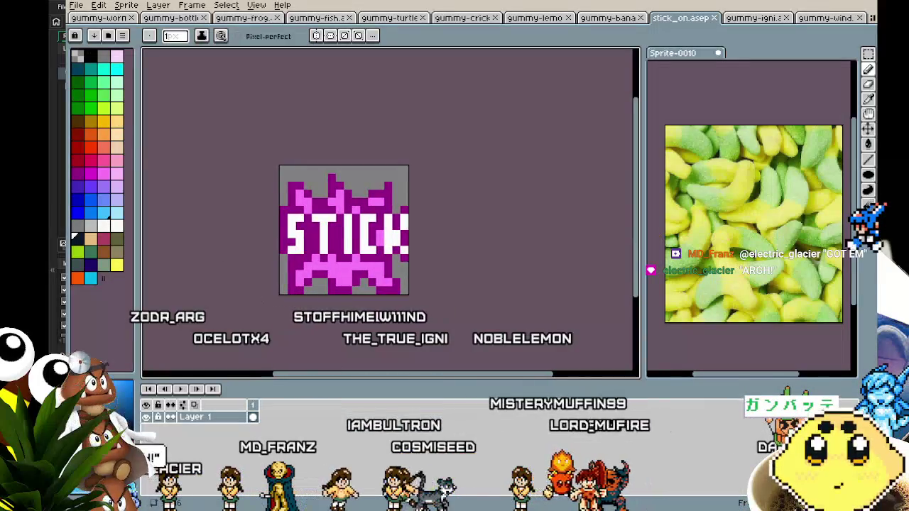
left_click(76, 5)
left_click(89, 23)
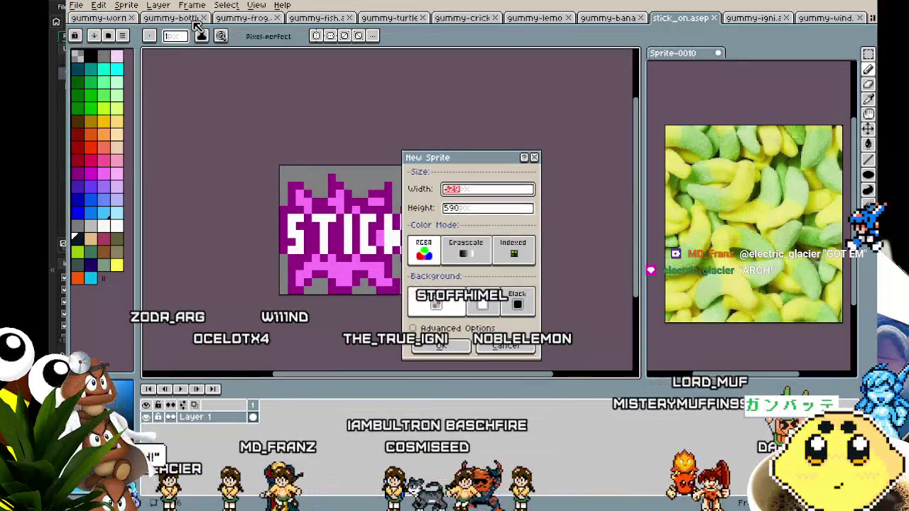
key("Tab")
type("1")
key("Return")
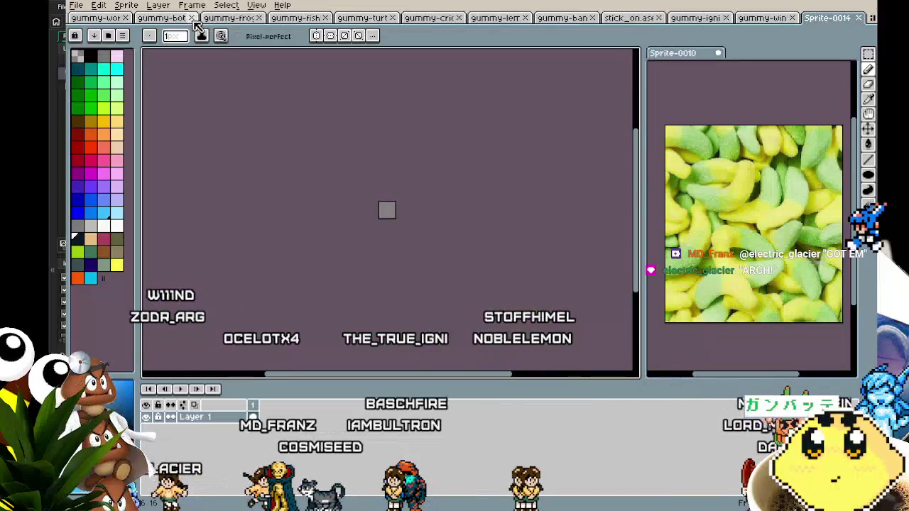
scroll(433, 288, "up", 5)
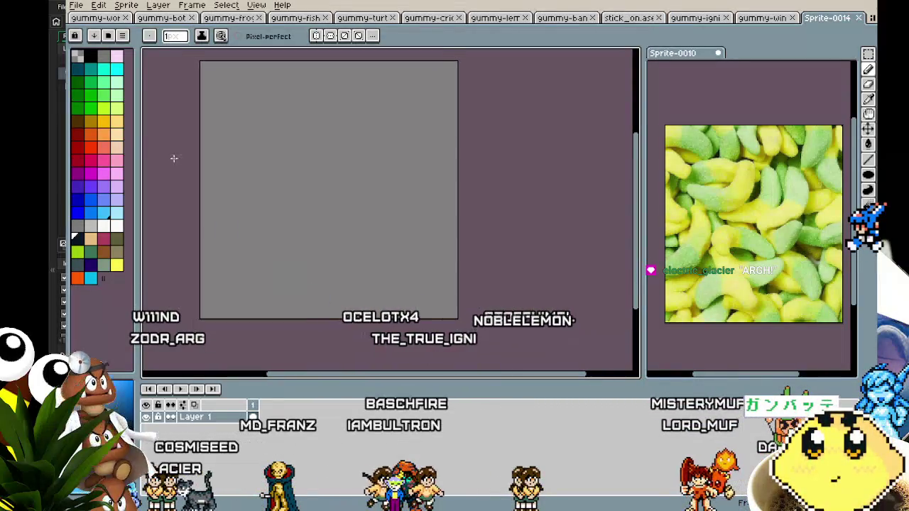
left_click(305, 228)
- Choose dark red and pencil jagged strokes at the lower left, lower right and upper right
left_click(77, 212)
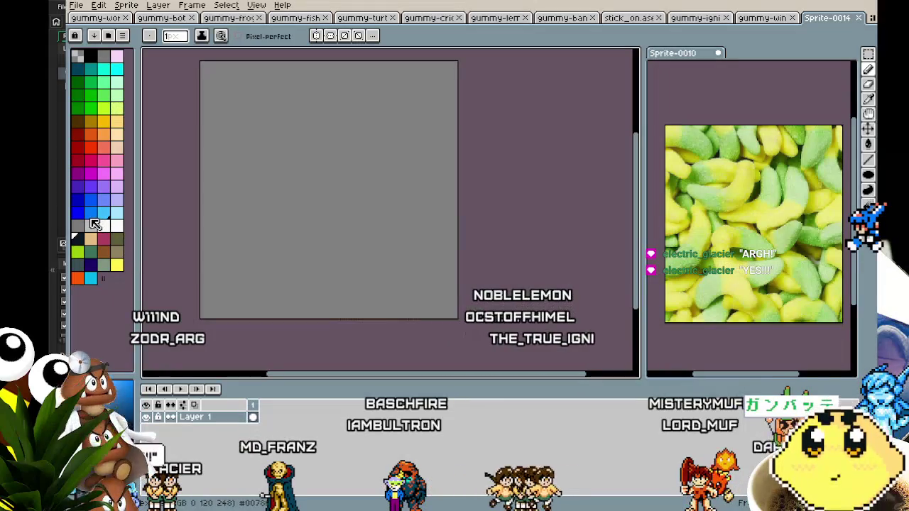
left_click(77, 159)
left_click(78, 146)
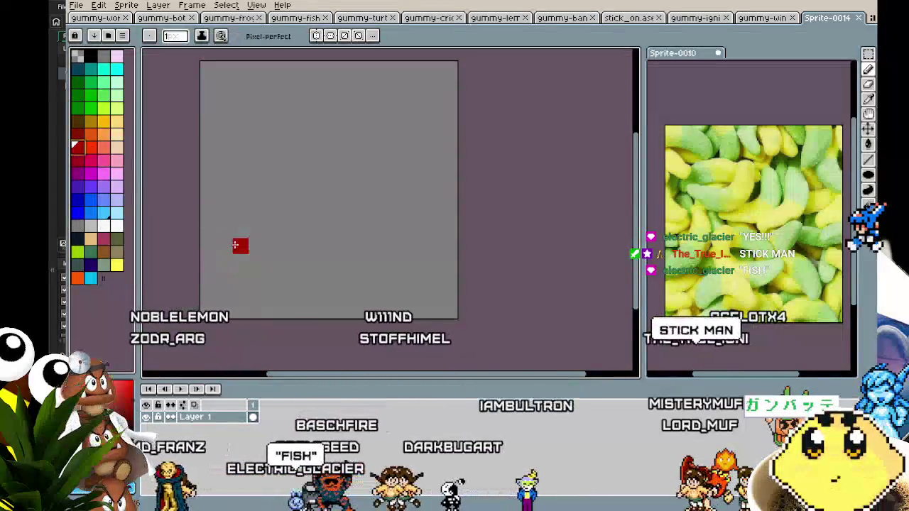
left_click_drag(209, 294, 256, 245)
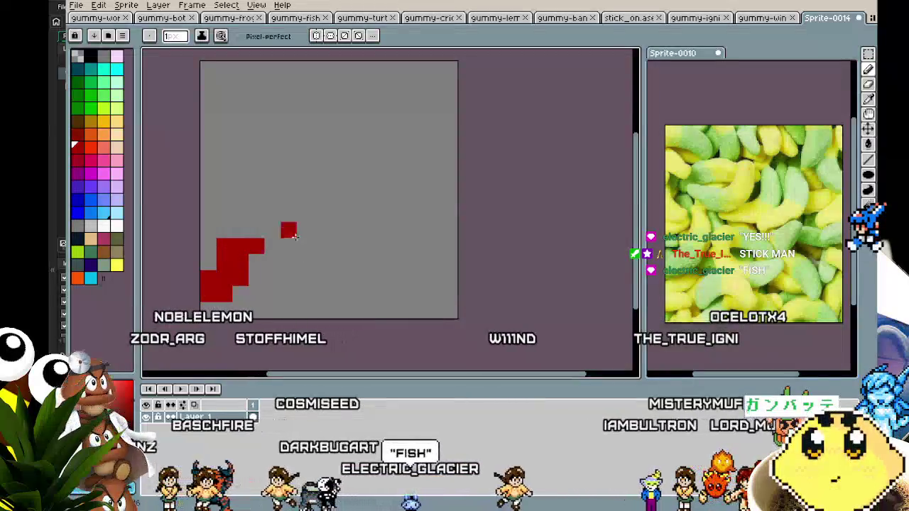
left_click_drag(369, 230, 425, 293)
mouse_move(416, 133)
left_mouse_down()
mouse_move(442, 103)
mouse_move(389, 161)
mouse_move(379, 213)
left_mouse_up()
left_click(304, 258)
- Complete the jagged outline along the bottom and up the left side to the top
mouse_move(266, 245)
left_mouse_down()
mouse_move(349, 258)
mouse_move(355, 290)
left_mouse_up()
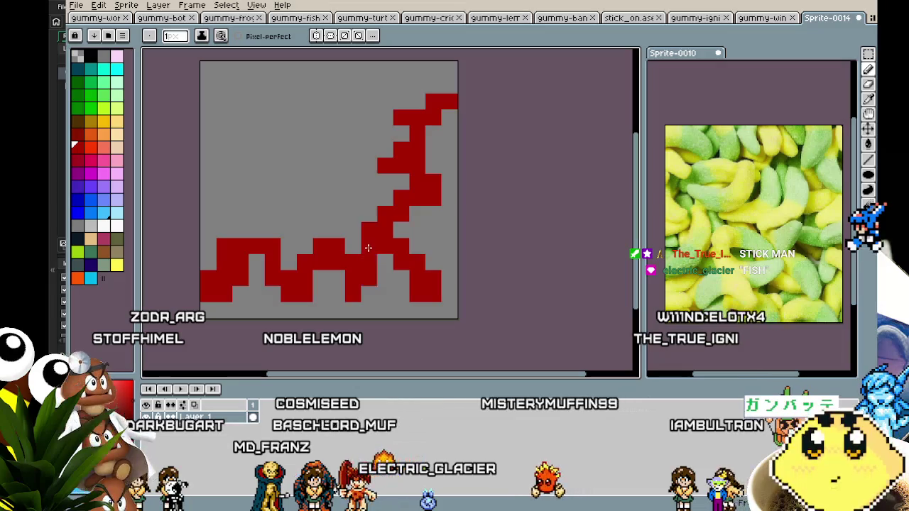
left_click_drag(224, 240, 241, 159)
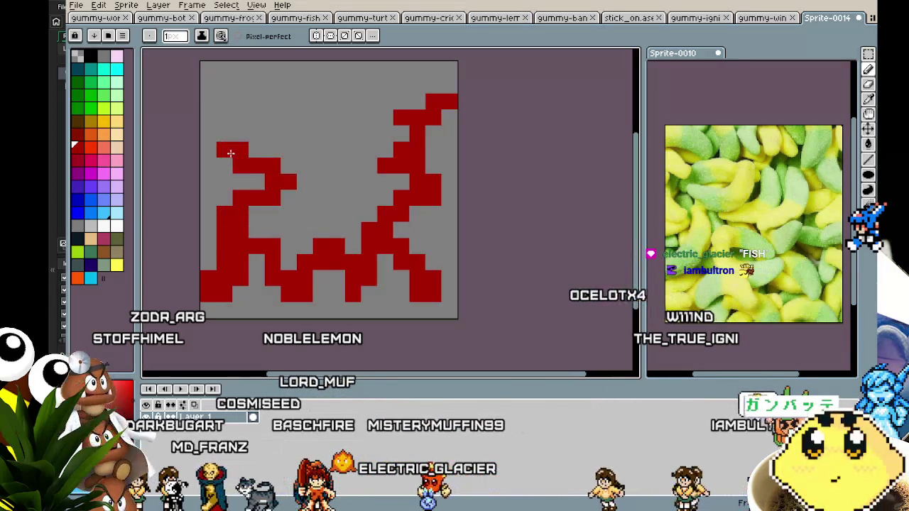
key("ctrl+z")
left_click(256, 230)
mouse_move(260, 232)
left_mouse_down()
mouse_move(213, 213)
mouse_move(238, 146)
mouse_move(262, 137)
mouse_move(245, 71)
mouse_move(315, 116)
mouse_move(349, 71)
mouse_move(372, 116)
left_mouse_up()
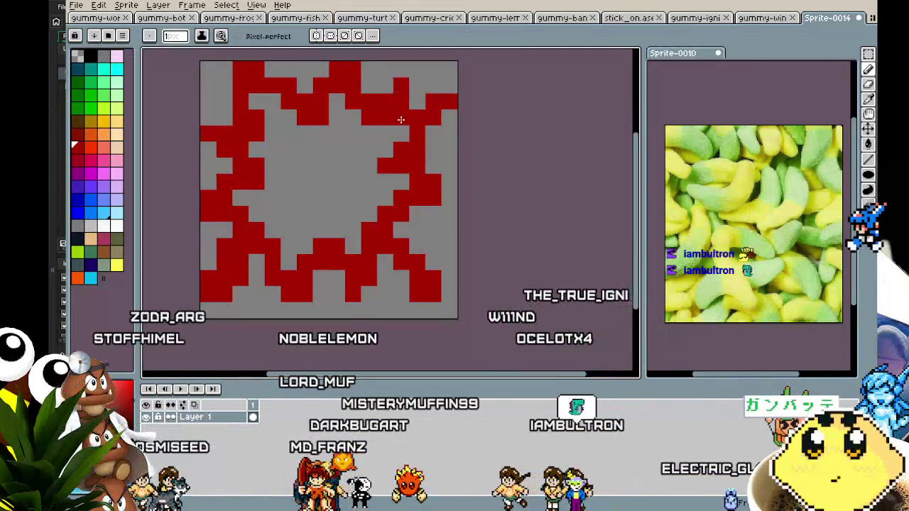
mouse_move(348, 158)
left_mouse_down()
mouse_move(398, 162)
mouse_move(383, 158)
left_mouse_up()
- Flood-fill the inside of the starburst outline with dark red
key("g")
left_click(377, 184)
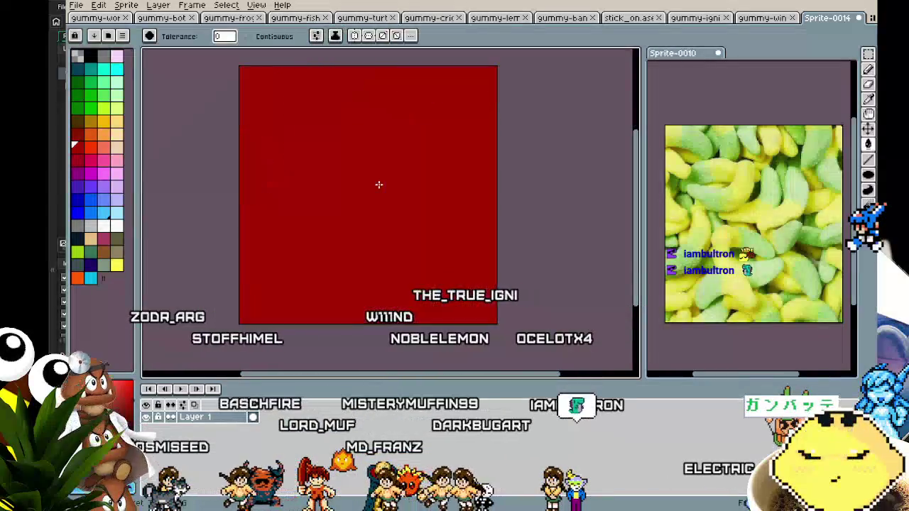
key("ctrl+z")
left_click(369, 201)
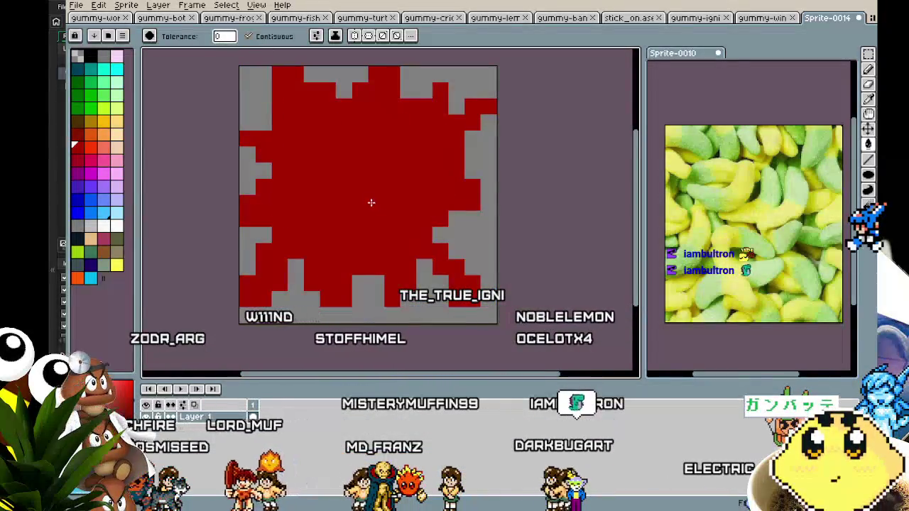
- Switch to white and paint the first vertical stroke of the lettering
key("i")
left_click(268, 116)
key("b")
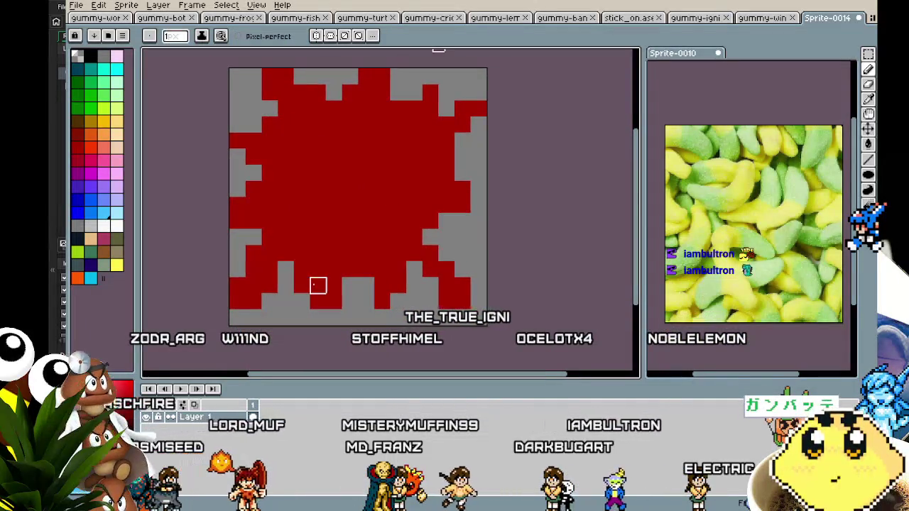
scroll(316, 284, "left", 2)
left_click(117, 226)
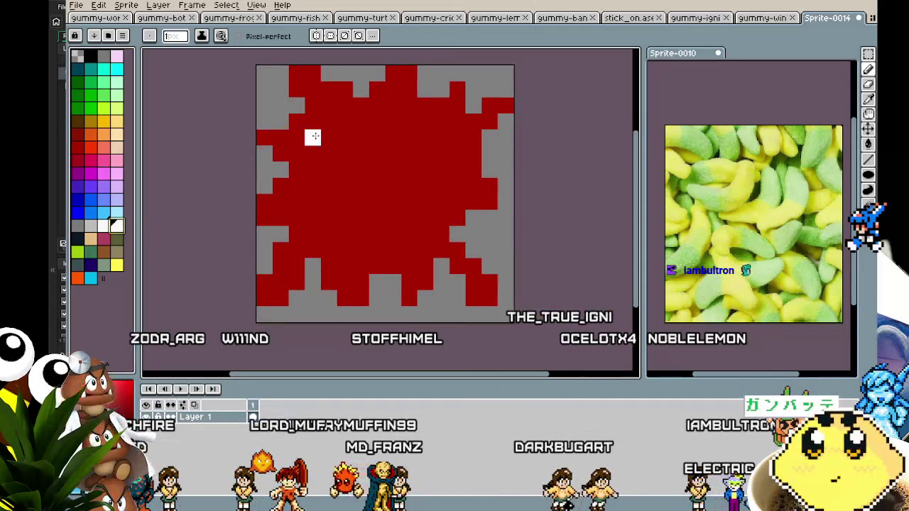
left_click_drag(297, 124, 297, 159)
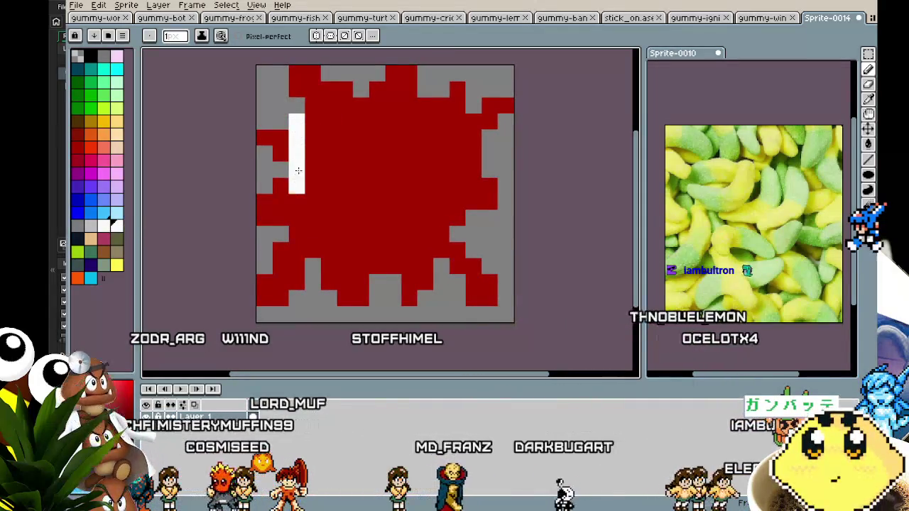
left_click_drag(297, 121, 313, 121)
key("ctrl+z")
key("ctrl+s")
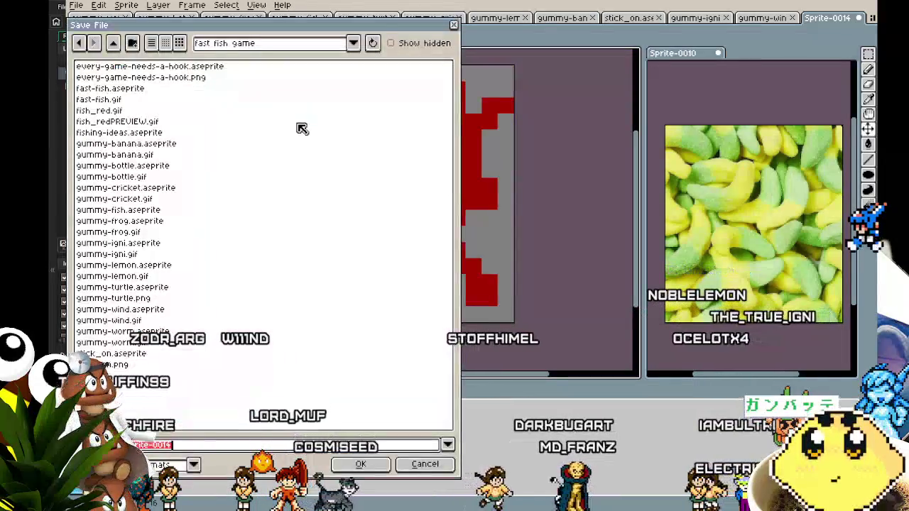
key("Escape")
- Paint the white letters F, I, S and H to spell FISH
mouse_move(297, 120)
left_mouse_down()
mouse_move(297, 160)
mouse_move(321, 121)
left_mouse_up()
left_click_drag(296, 153, 333, 152)
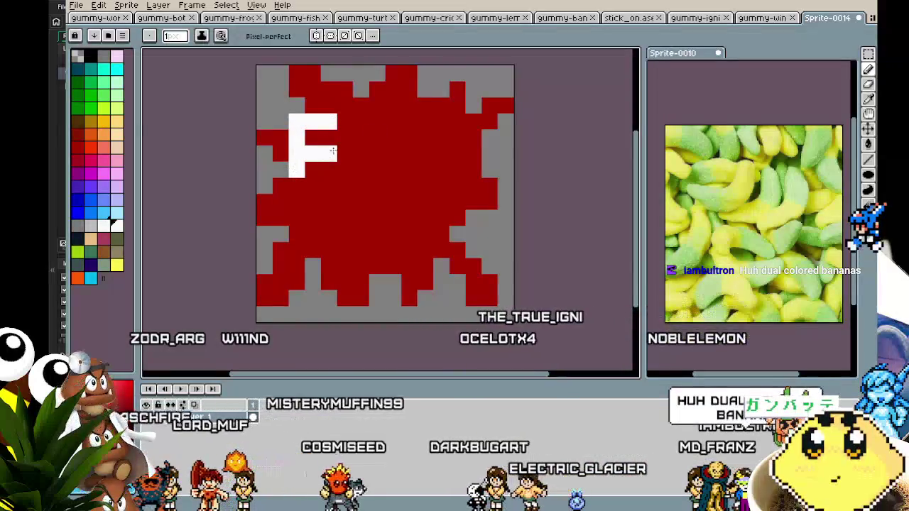
left_click_drag(360, 120, 361, 171)
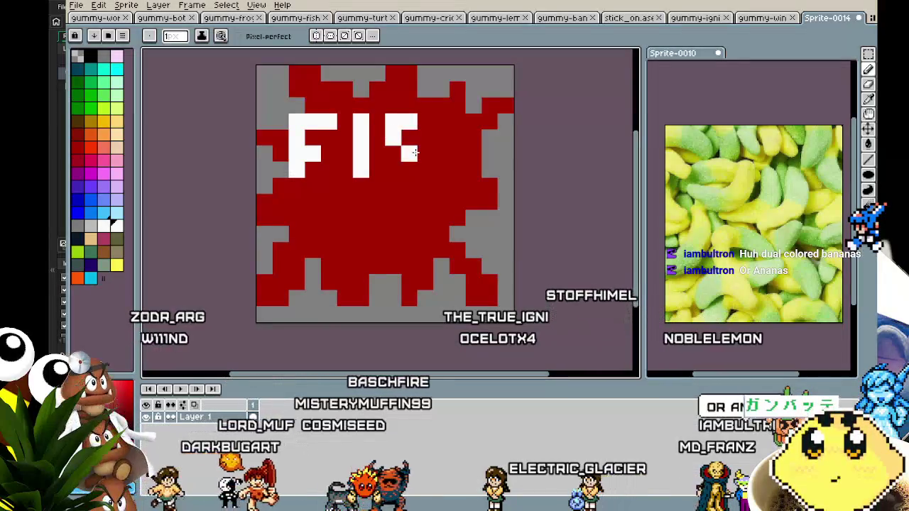
mouse_move(410, 164)
left_mouse_down()
mouse_move(409, 189)
mouse_move(375, 187)
left_mouse_up()
right_click(376, 186)
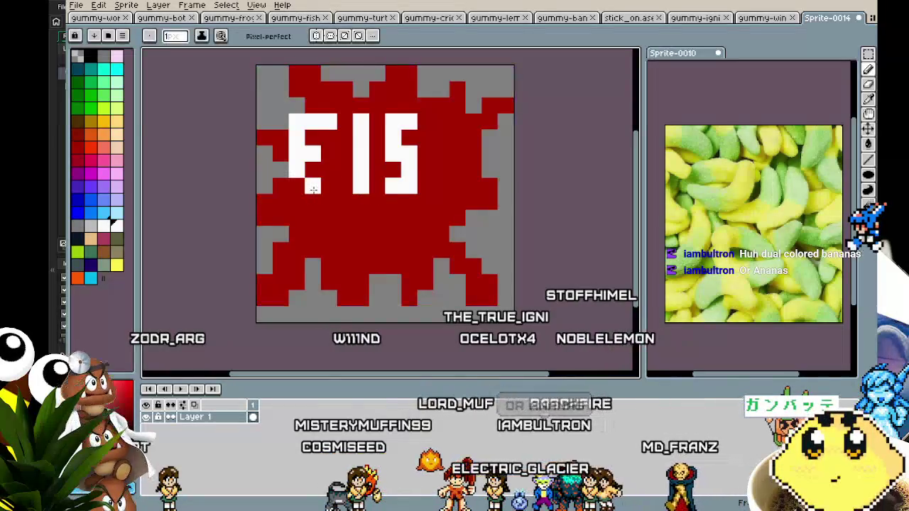
left_click(442, 123)
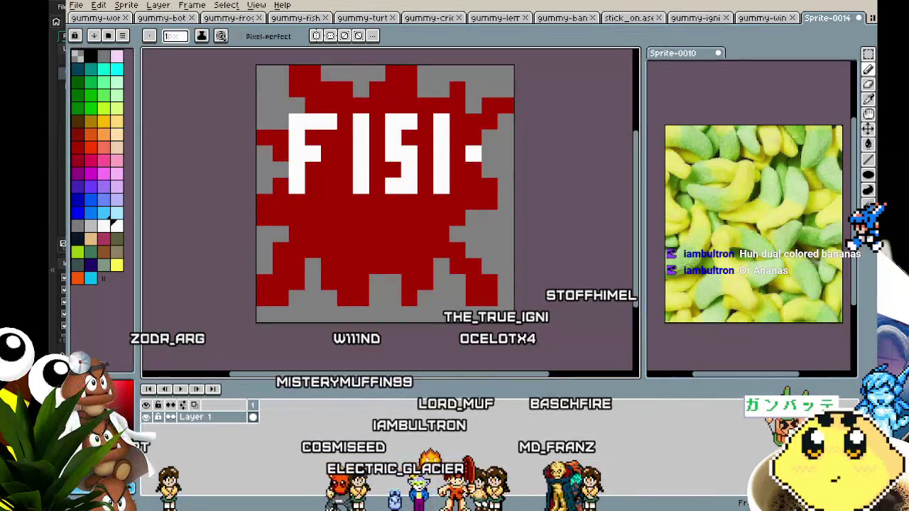
left_click(458, 154)
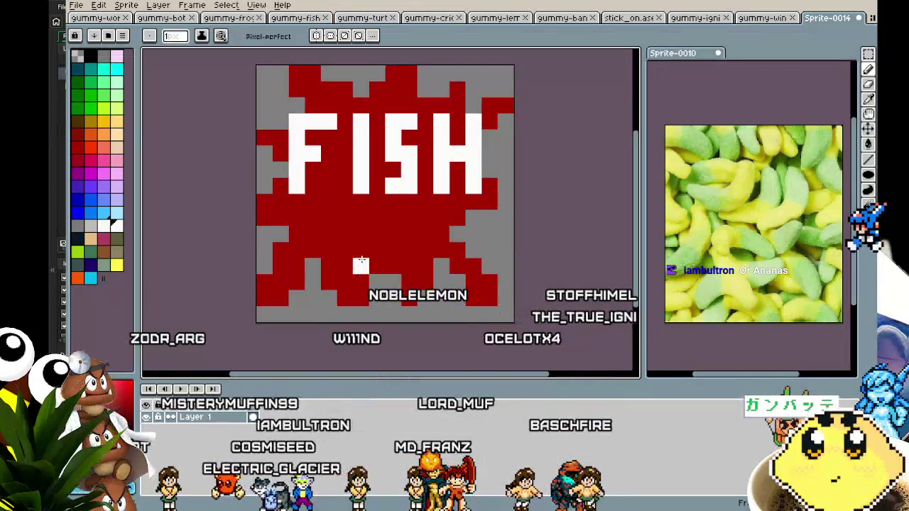
- Paint a white O below FISH and begin the N beside it
left_click_drag(361, 261, 363, 218)
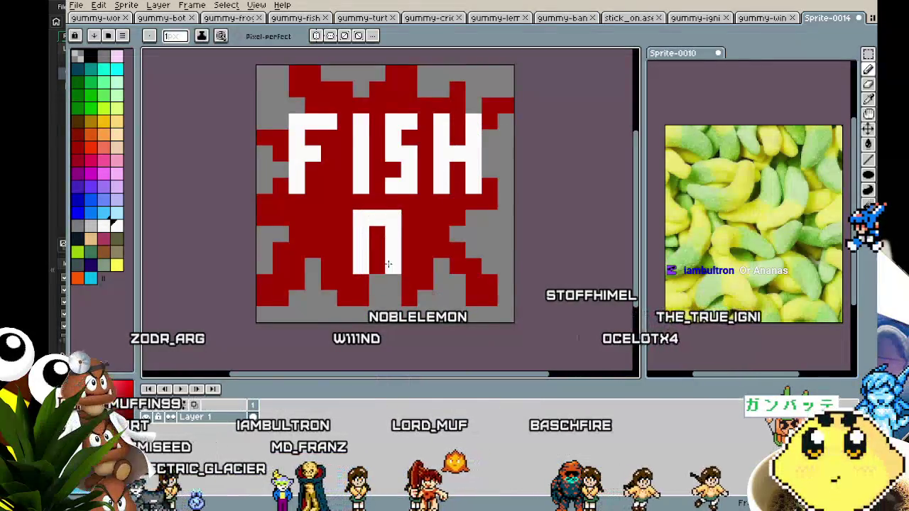
left_click(376, 279)
left_click(367, 284)
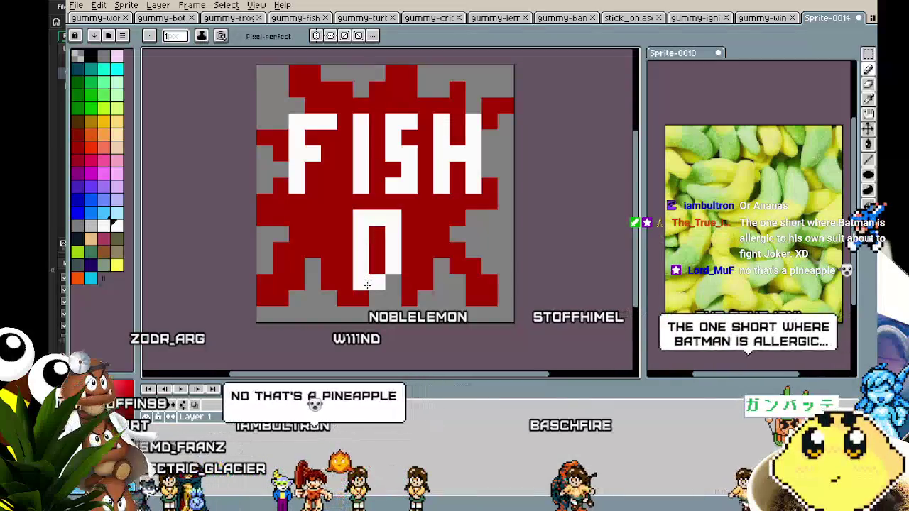
left_click(394, 282)
left_click(426, 282)
left_click_drag(426, 274, 426, 218)
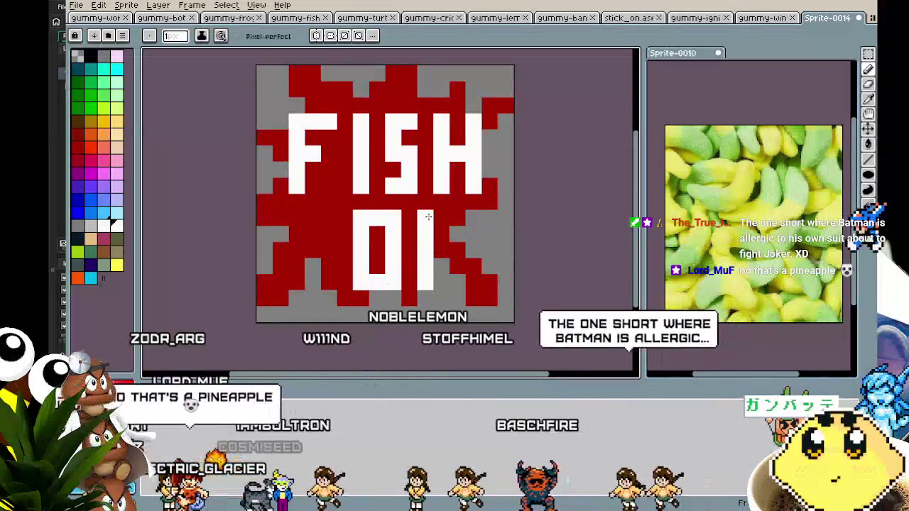
left_click(441, 218)
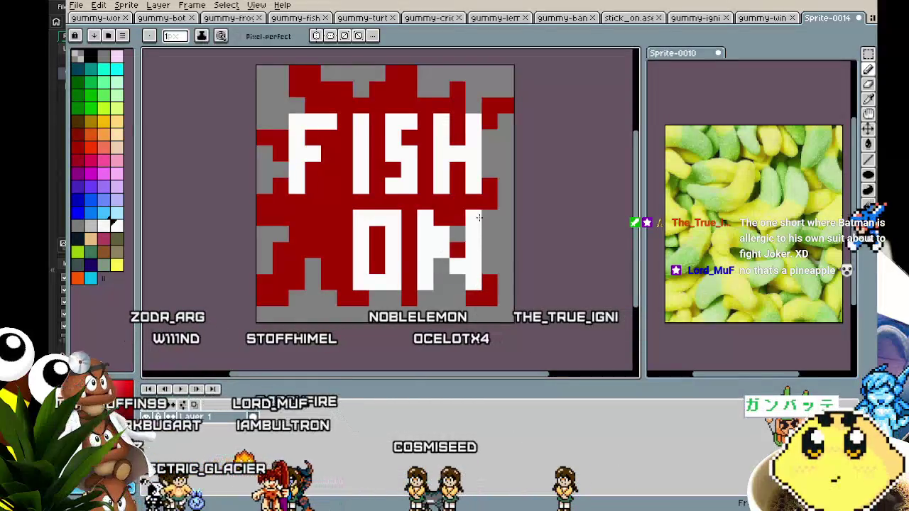
- Repaint the N's right column in red and select the pink swatch
left_click_drag(480, 215, 467, 222)
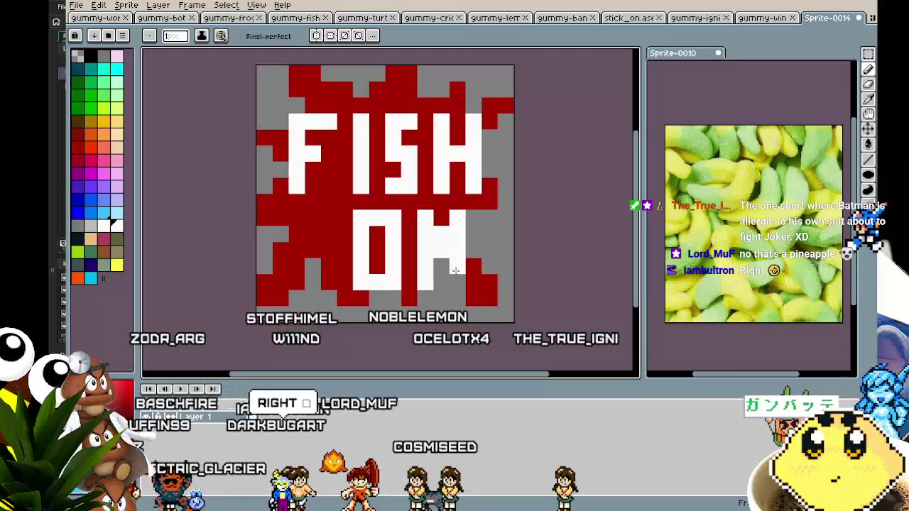
key("b")
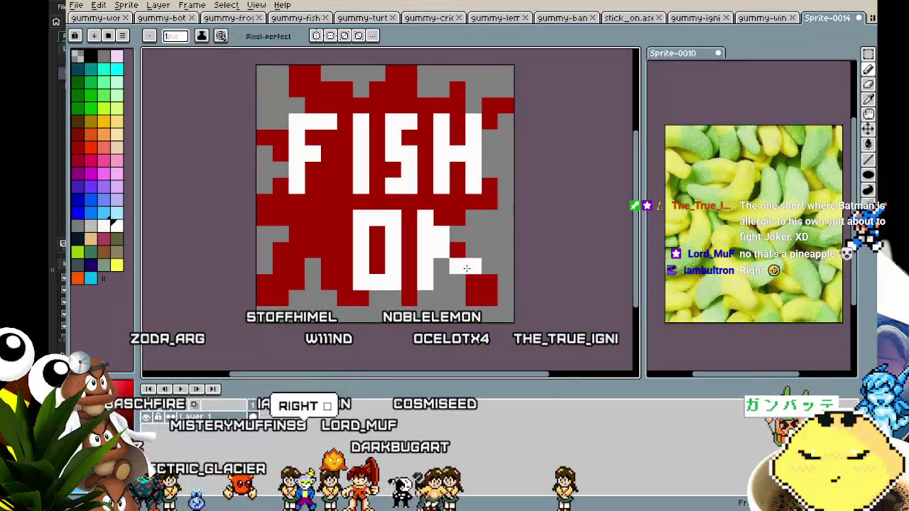
scroll(422, 300, "down", 3)
scroll(413, 303, "up", 2)
scroll(414, 303, "up", 2)
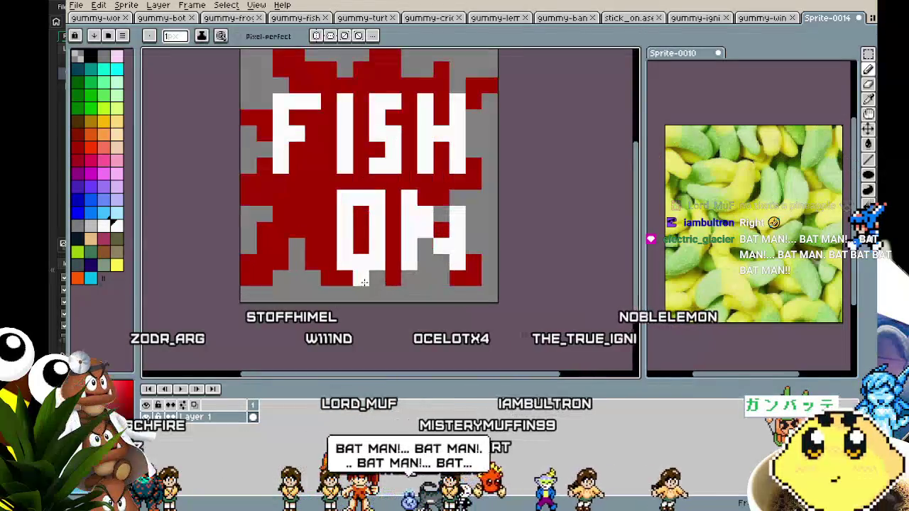
left_click(90, 160)
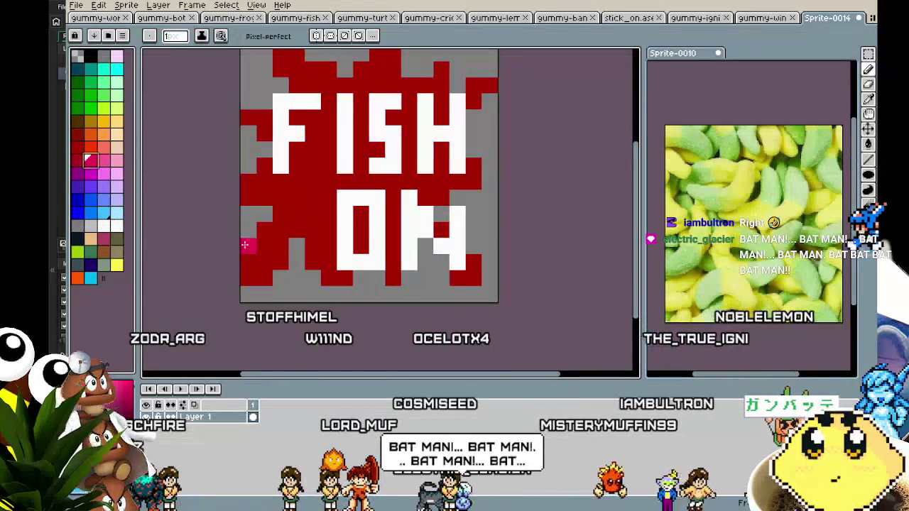
- Paint pink into the splat beside the F and toward the O, undoing one stray stroke
mouse_move(323, 256)
left_mouse_down()
mouse_move(324, 228)
mouse_move(297, 224)
left_mouse_up()
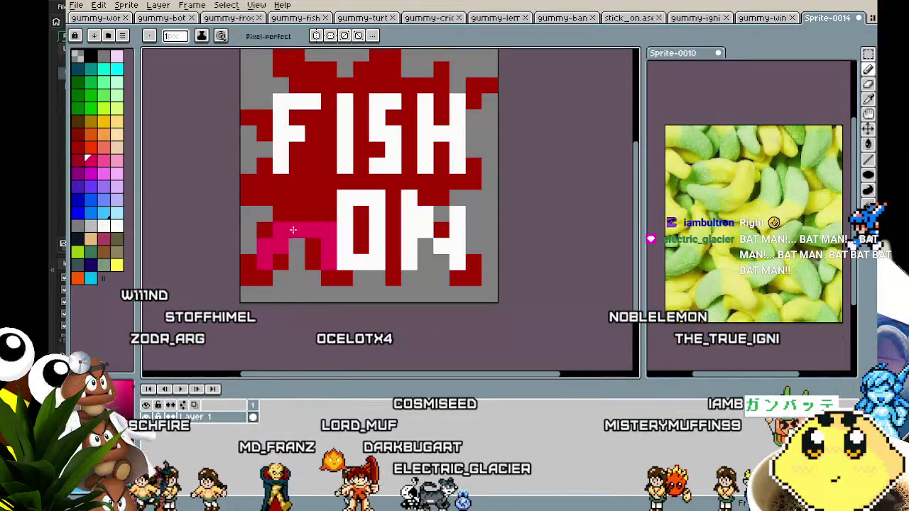
mouse_move(302, 200)
left_mouse_down()
mouse_move(294, 203)
mouse_move(312, 213)
mouse_move(294, 184)
mouse_move(257, 188)
left_mouse_up()
key("ctrl+z")
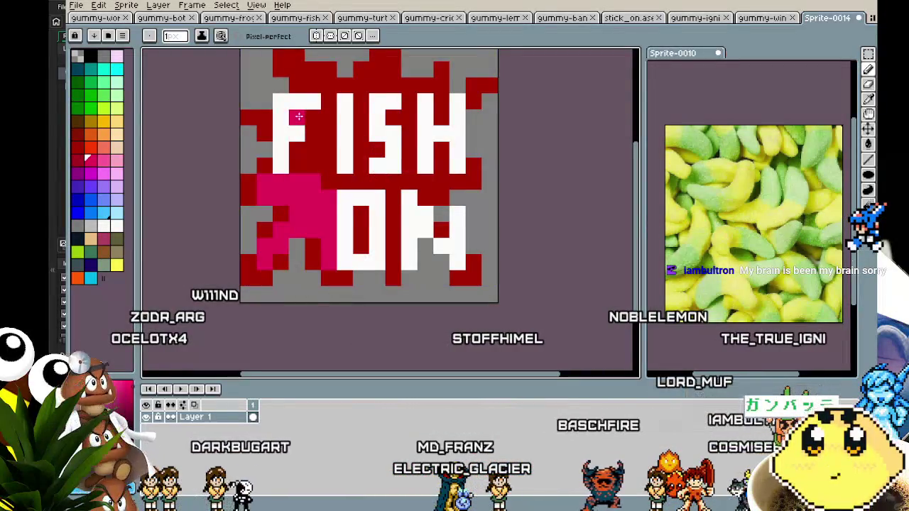
left_click_drag(319, 137, 292, 153)
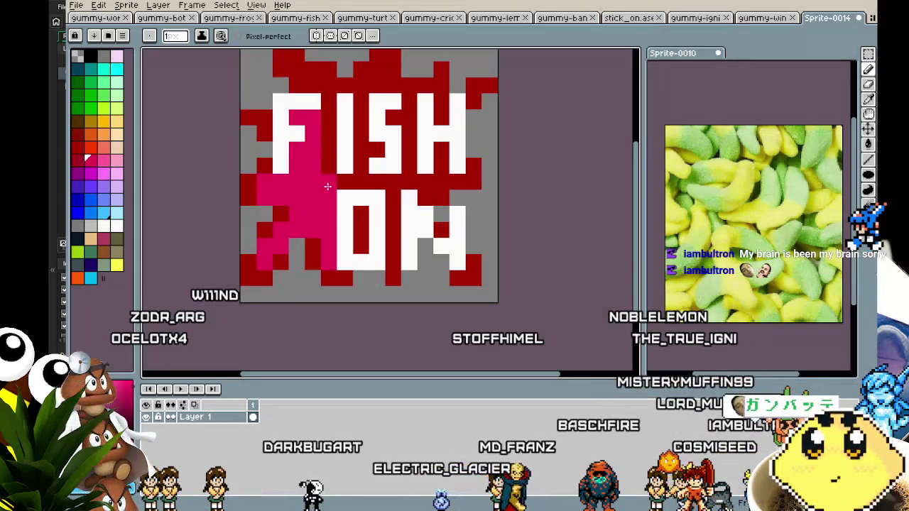
left_click_drag(323, 199, 368, 200)
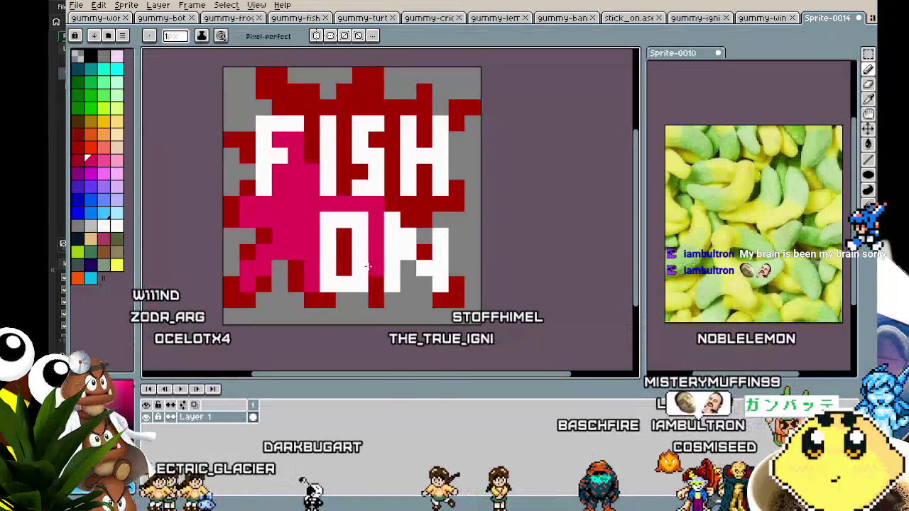
scroll(367, 267, "right", 2)
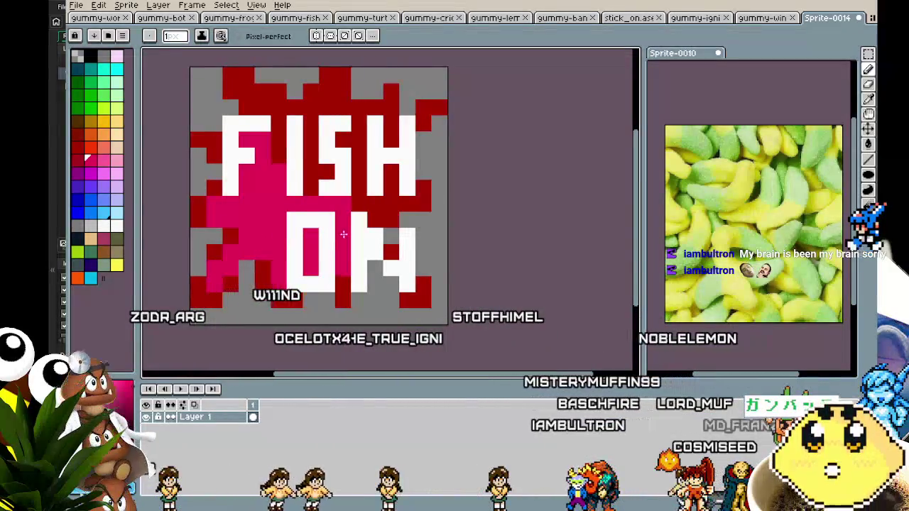
scroll(348, 235, "up", 1)
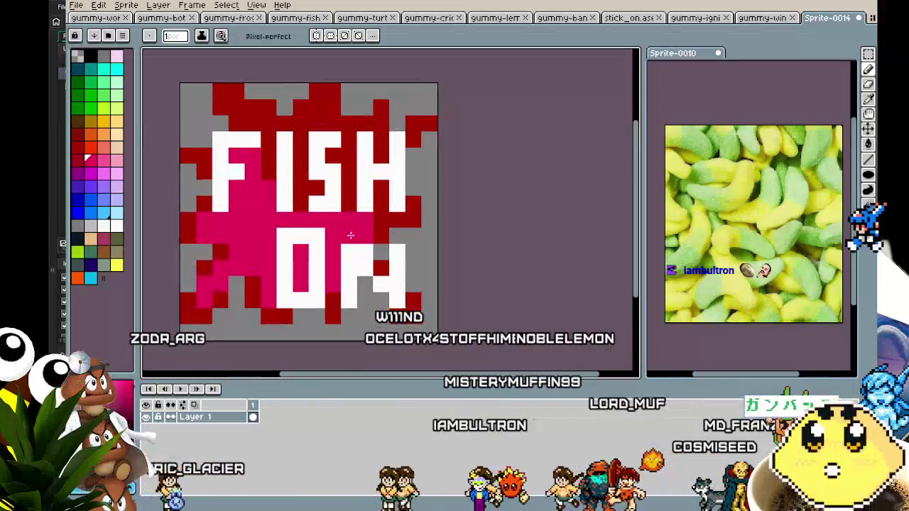
- Recolour the remaining red areas near the S, H, inside the I and on the edge pink
left_click(348, 155)
left_click(300, 188)
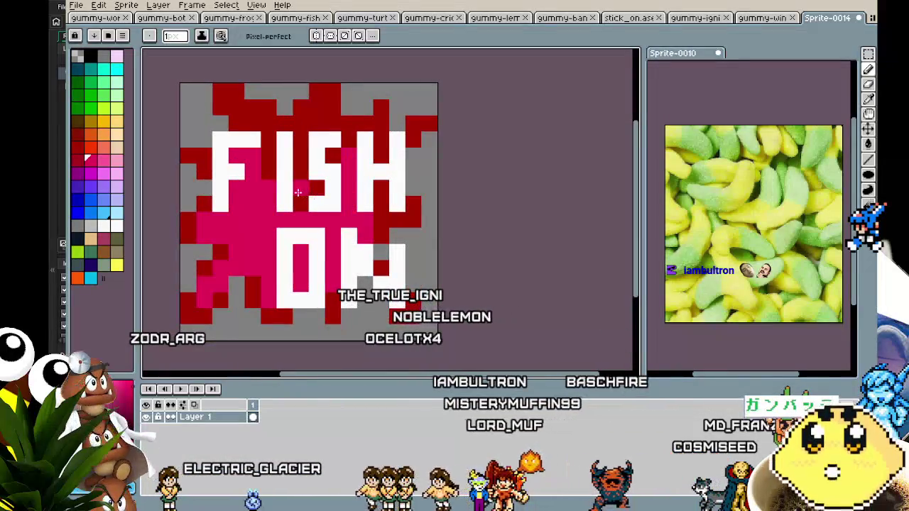
left_click_drag(294, 203, 300, 129)
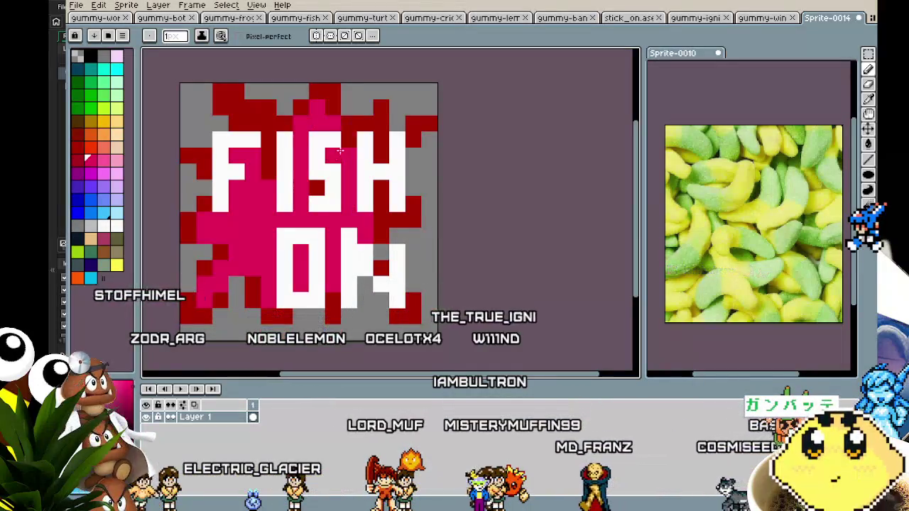
left_click(316, 189)
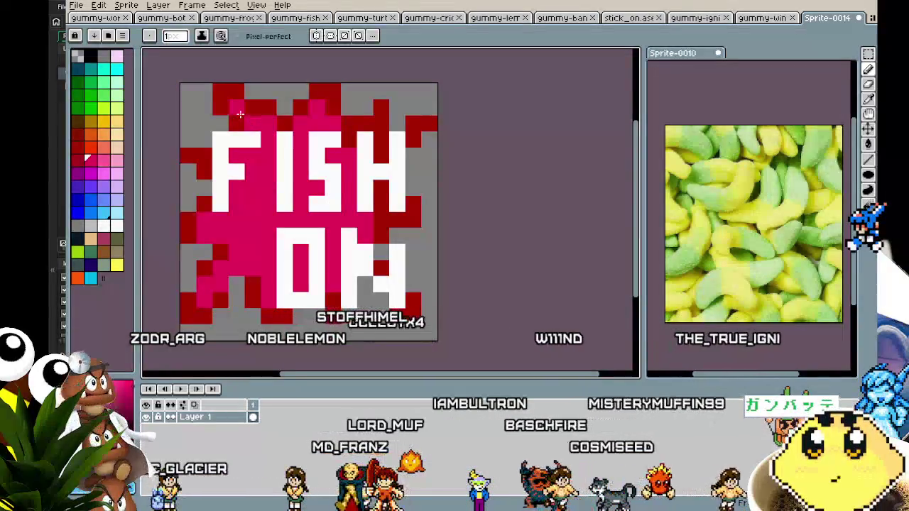
scroll(228, 220, "down", 3)
scroll(342, 200, "up", 5)
left_click(369, 256)
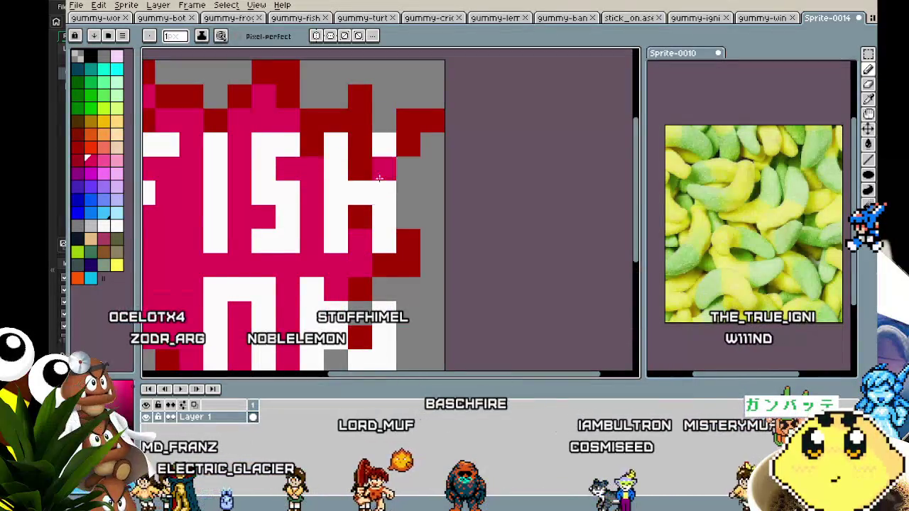
scroll(351, 234, "down", 3)
scroll(349, 192, "up", 3)
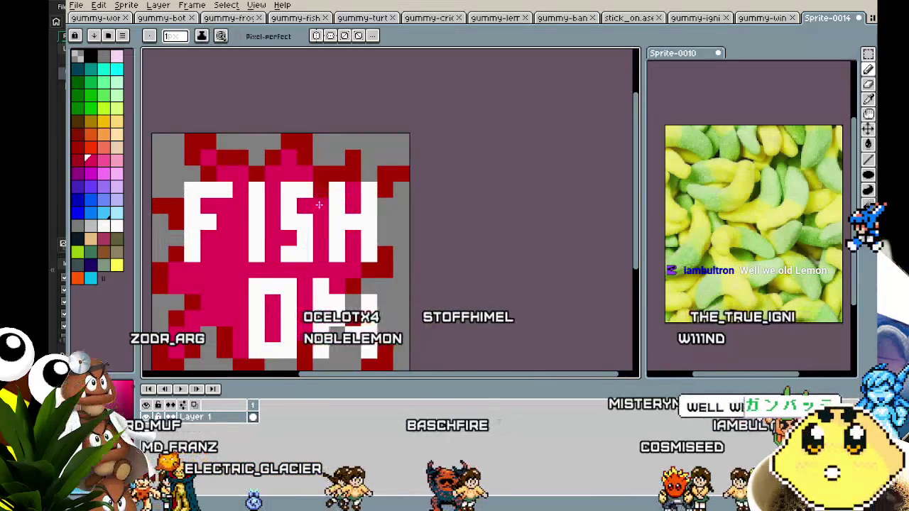
scroll(316, 209, "down", 3)
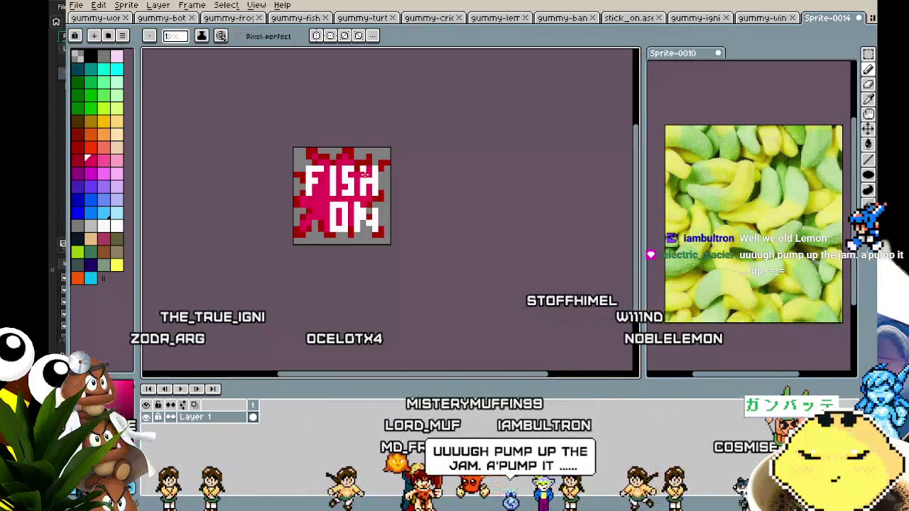
left_click_drag(357, 165, 400, 153)
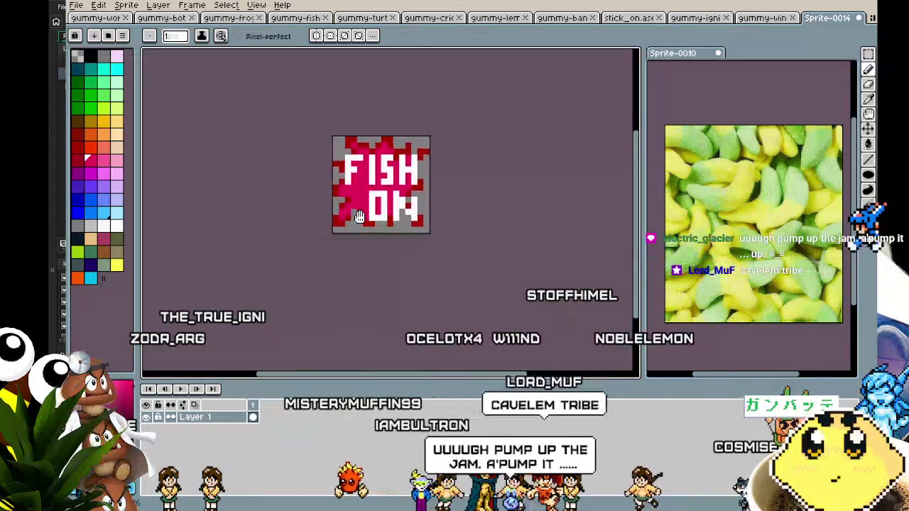
scroll(375, 206, "up", 1)
left_click_drag(375, 206, 299, 234)
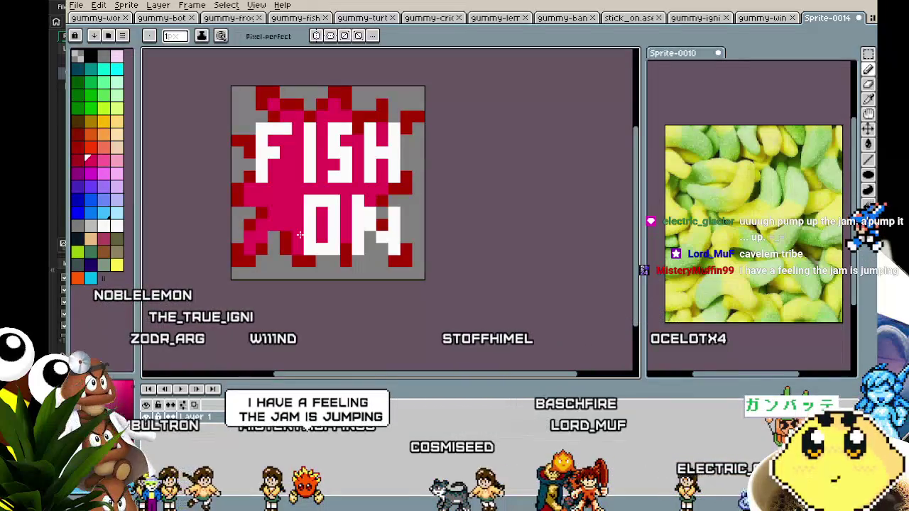
scroll(310, 219, "up", 1)
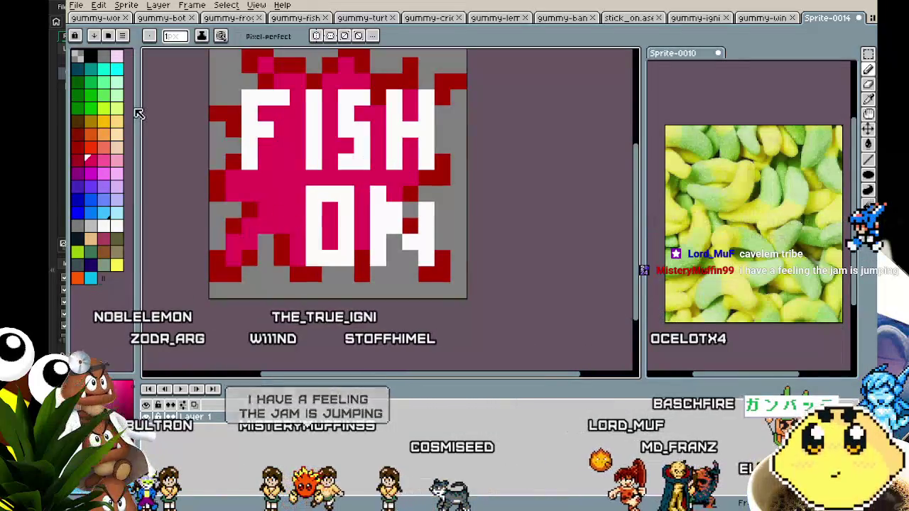
left_click_drag(263, 204, 257, 242)
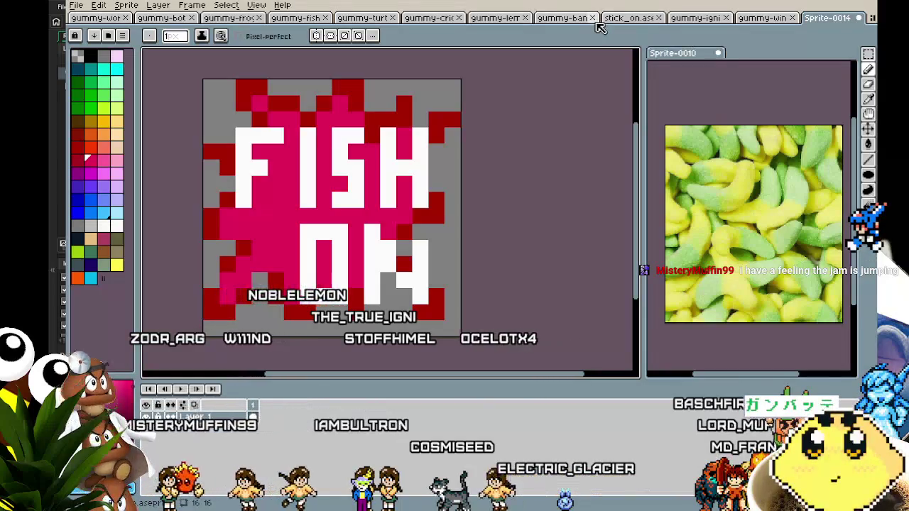
- Move the Sprite-0014 tab next to stick_on.ase and return to the FISH ON sprite
left_click(631, 19)
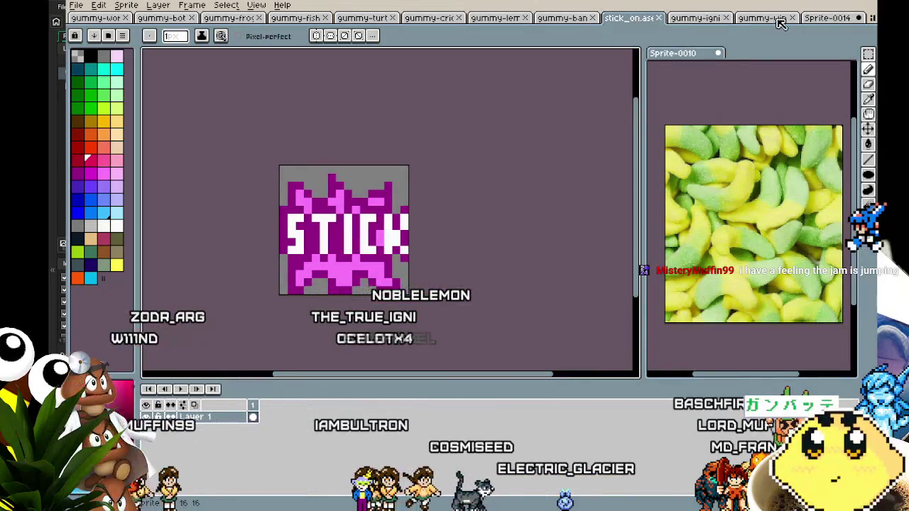
left_click_drag(832, 17, 680, 24)
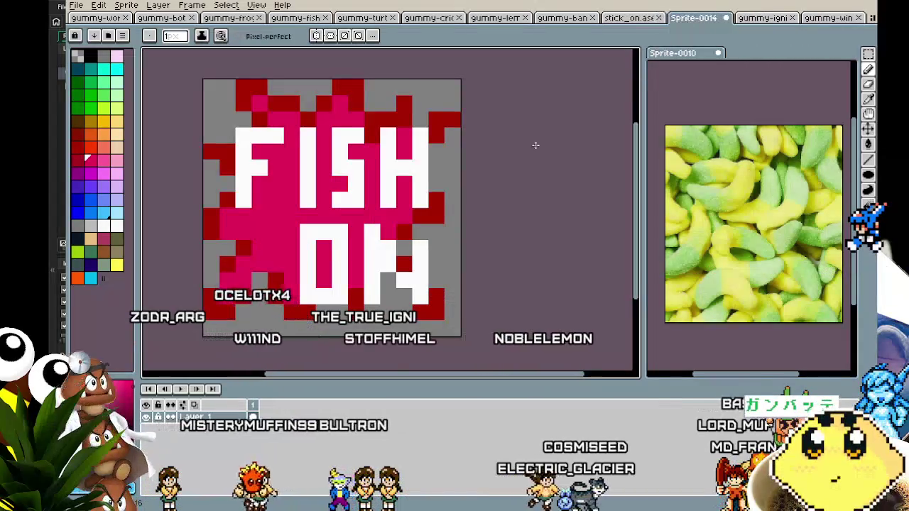
left_click(632, 19)
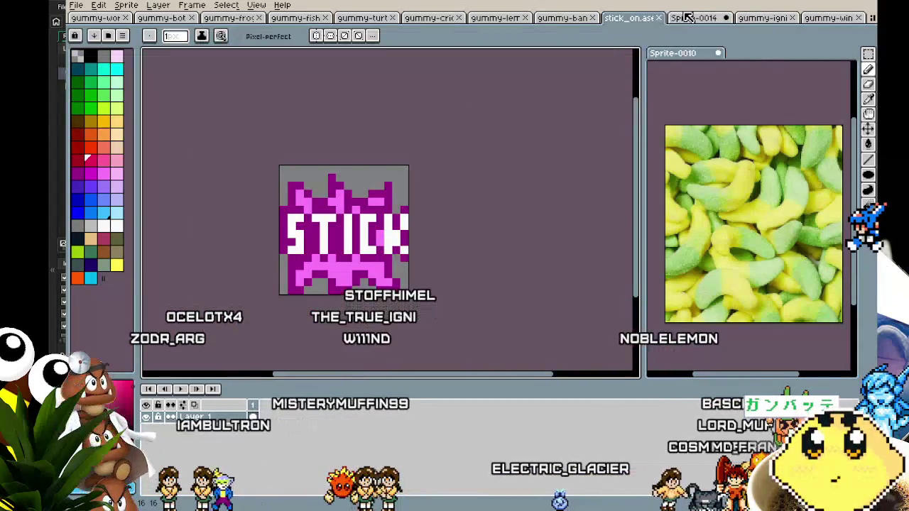
left_click(690, 18)
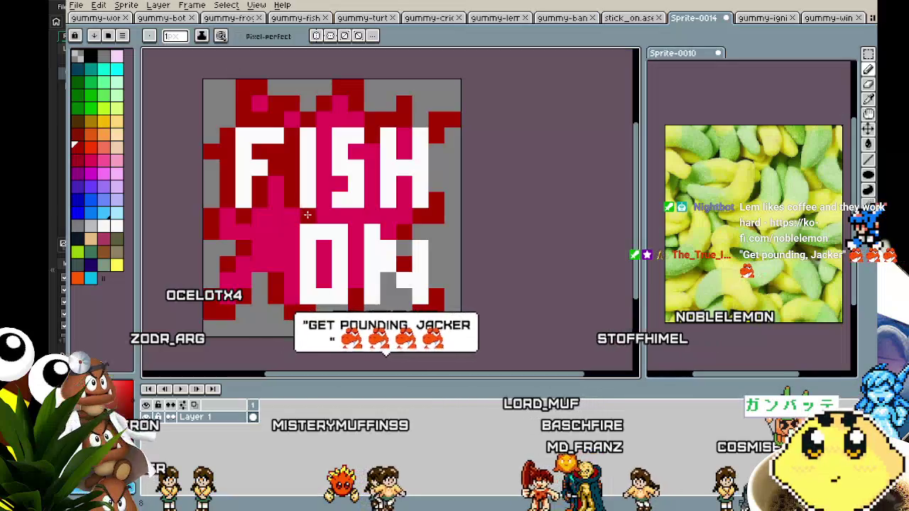
- Repaint pink pixels around the I, S, top edge and H dark red, filling the gap beside H
scroll(319, 205, "up", 1)
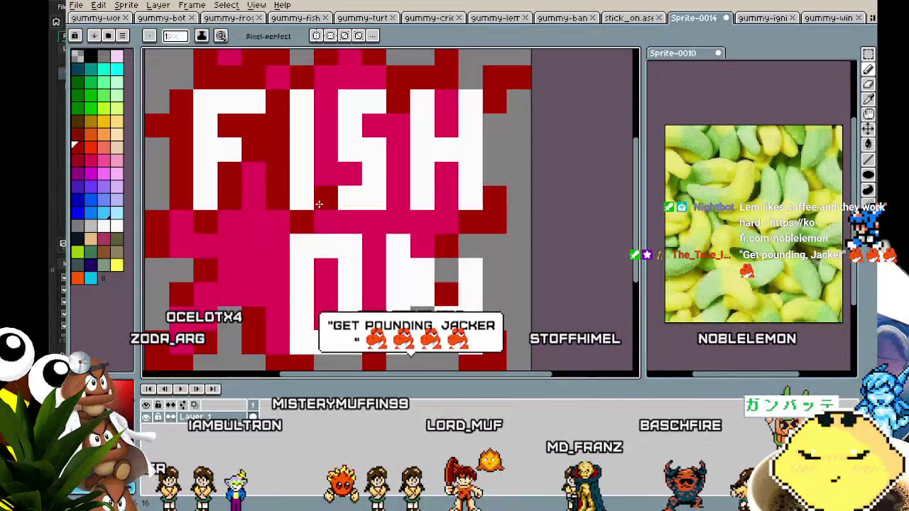
left_click(345, 173)
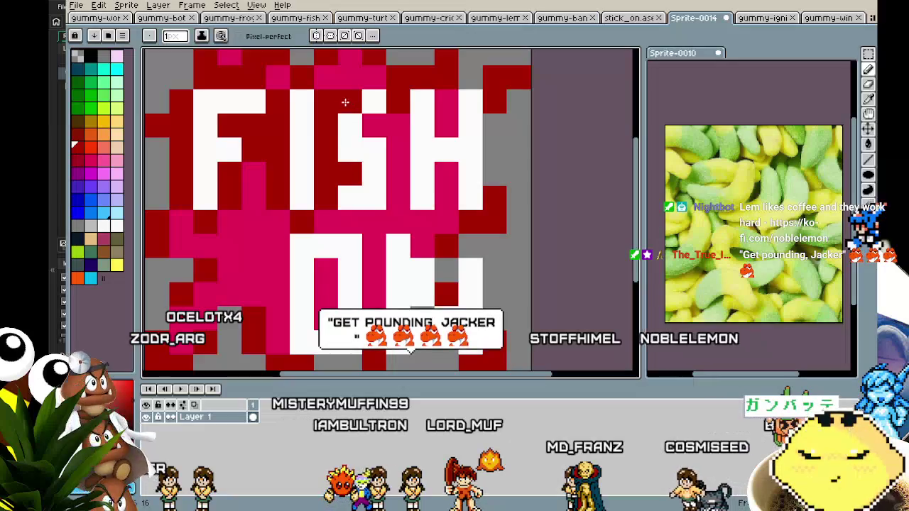
left_click_drag(349, 78, 377, 78)
left_click(381, 122)
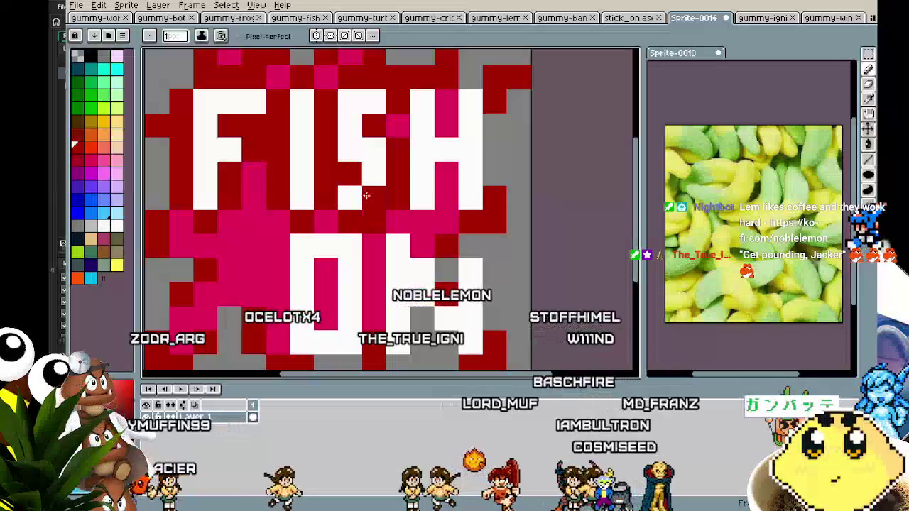
left_click_drag(446, 100, 448, 165)
left_click_drag(495, 117, 495, 184)
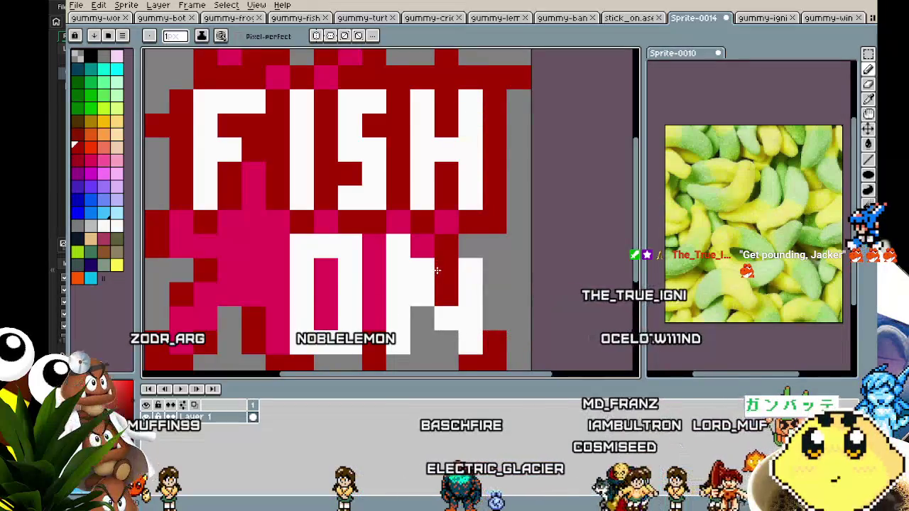
- Paint the O's left column and the pixel below it red, then zoom out to view the sprite
scroll(456, 321, "down", 3)
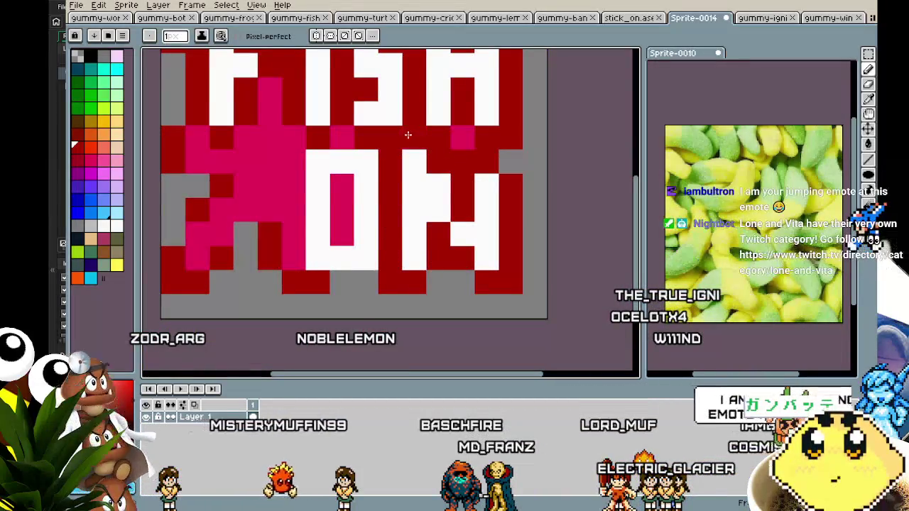
left_click(353, 282)
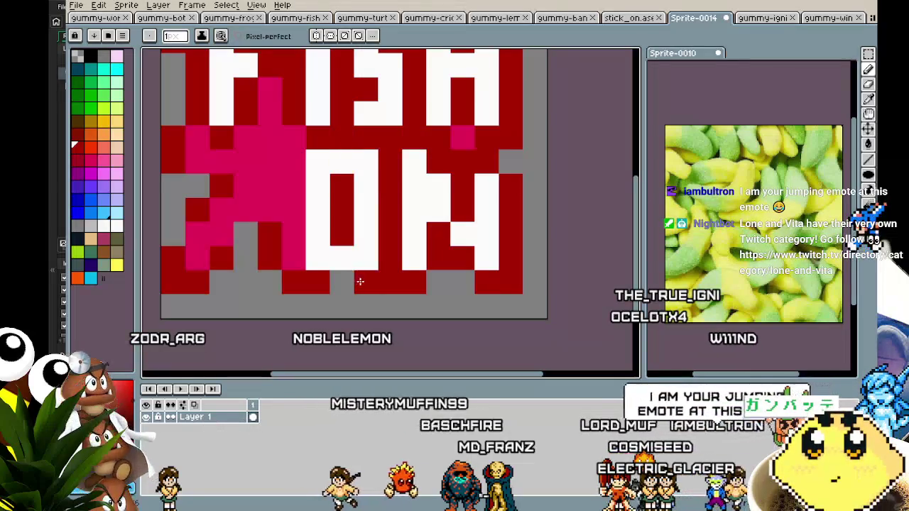
left_click_drag(319, 282, 309, 163)
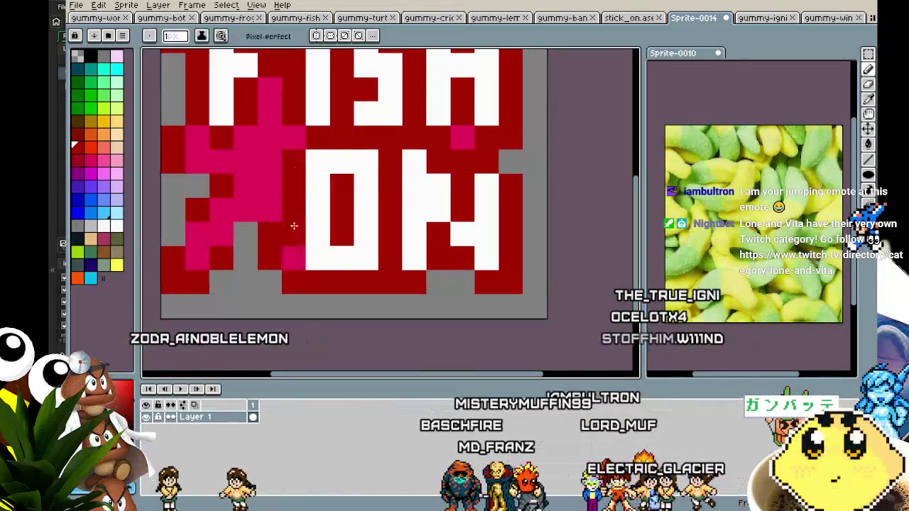
scroll(294, 254, "down", 5)
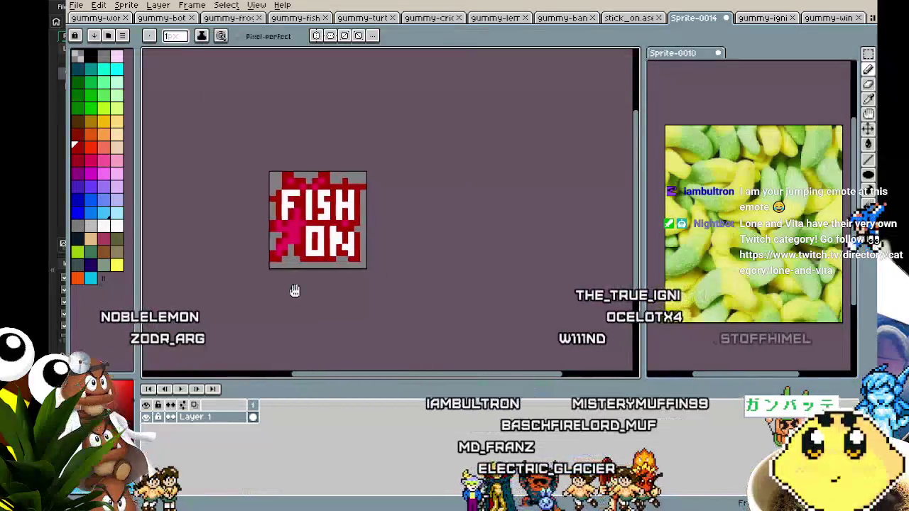
left_click_drag(295, 290, 356, 278)
scroll(355, 278, "up", 5)
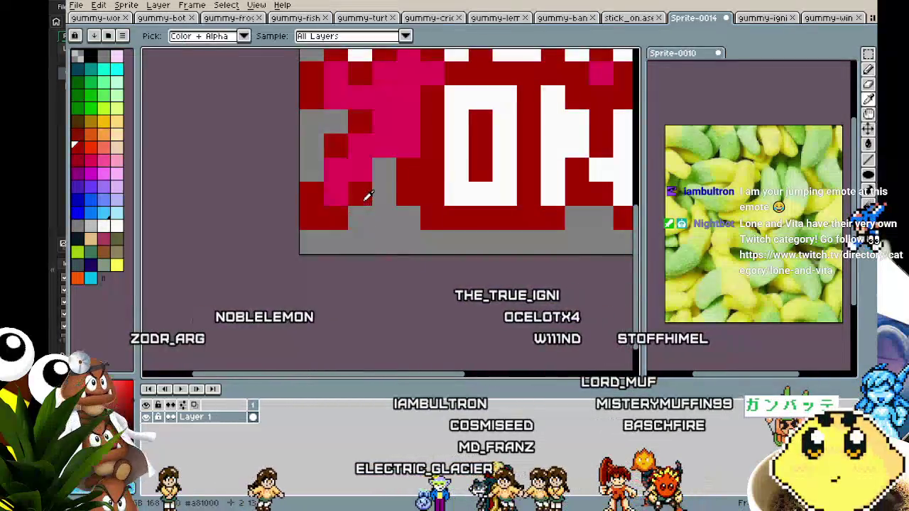
- Flood-fill every dark red outline pixel dark green and the pink splash lime green
scroll(353, 243, "down", 5)
left_click_drag(353, 244, 323, 271)
scroll(321, 270, "up", 1)
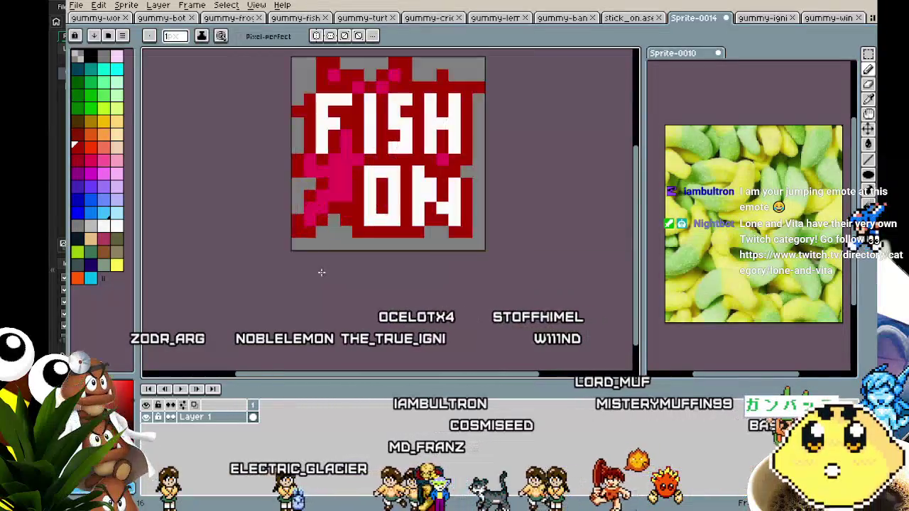
key("g")
left_click(299, 113)
key("ctrl+z")
left_click(264, 37)
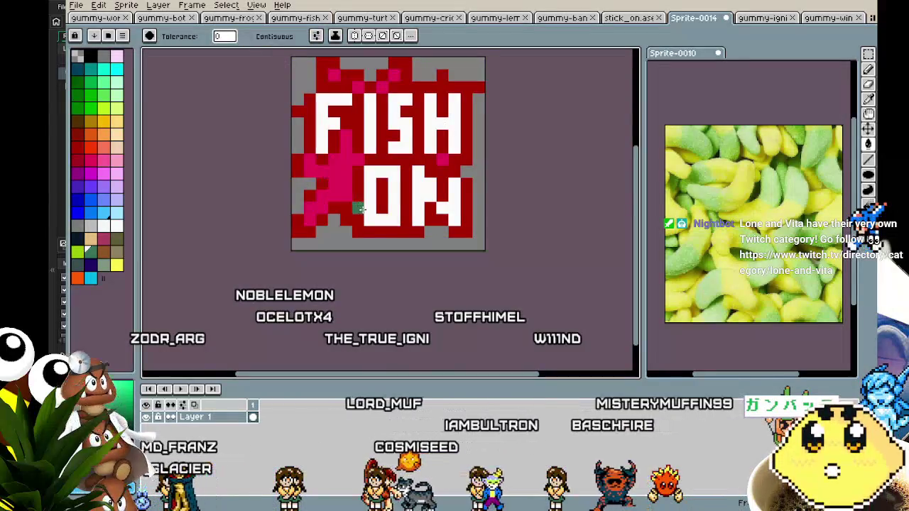
left_click(300, 110)
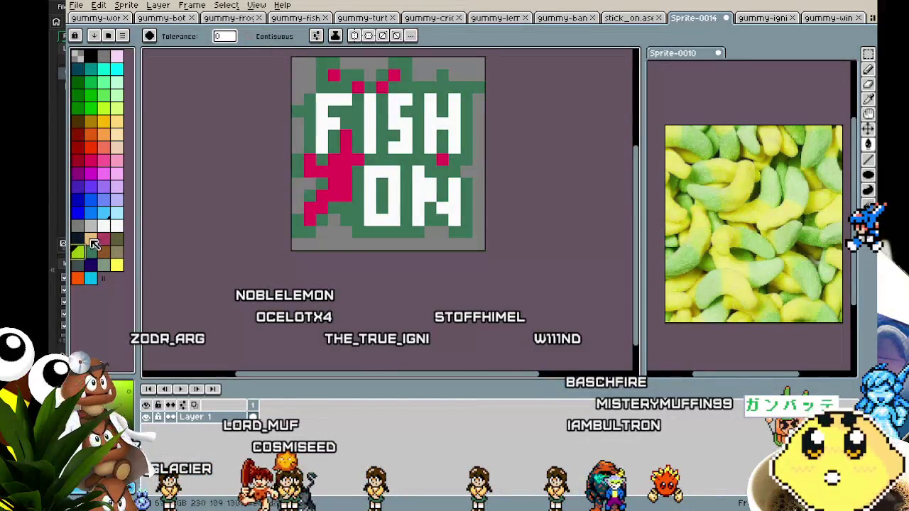
left_click(324, 167)
- Recentre the green FISH ON sprite in view and bring up the save dialog
scroll(292, 251, "down", 2)
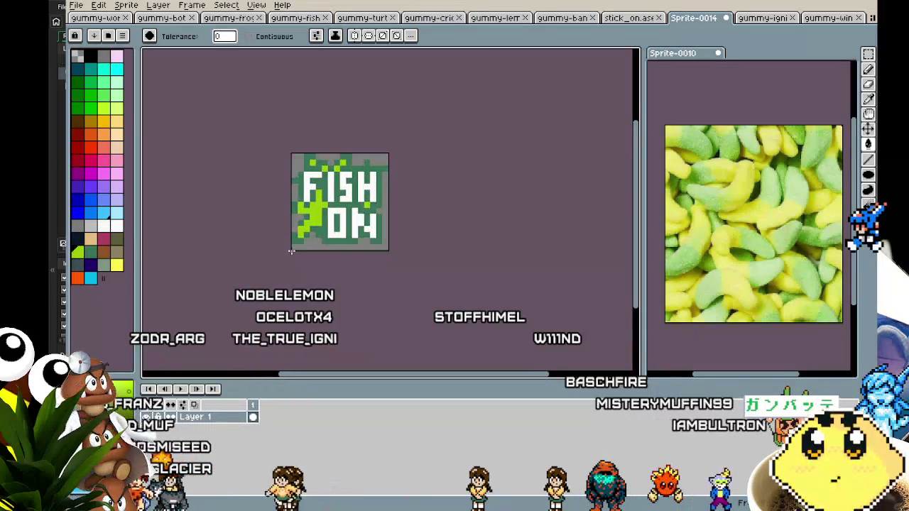
scroll(292, 252, "up", 2)
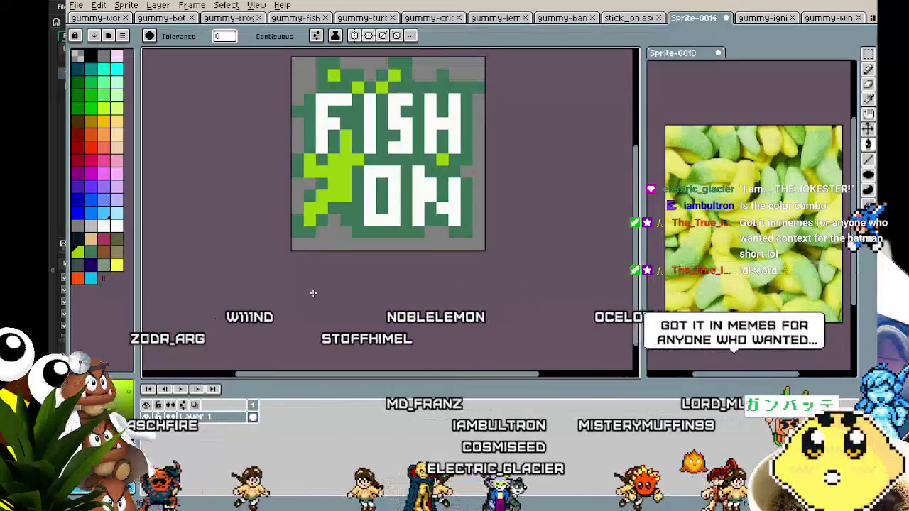
mouse_move(313, 293)
left_mouse_down()
mouse_move(240, 320)
mouse_move(276, 325)
left_mouse_up()
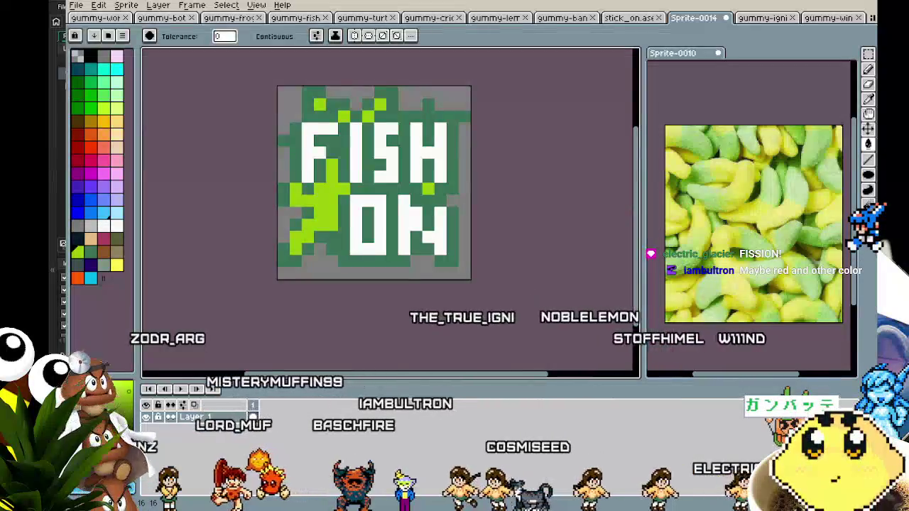
mouse_move(343, 239)
left_mouse_down()
mouse_move(292, 240)
mouse_move(317, 243)
left_mouse_up()
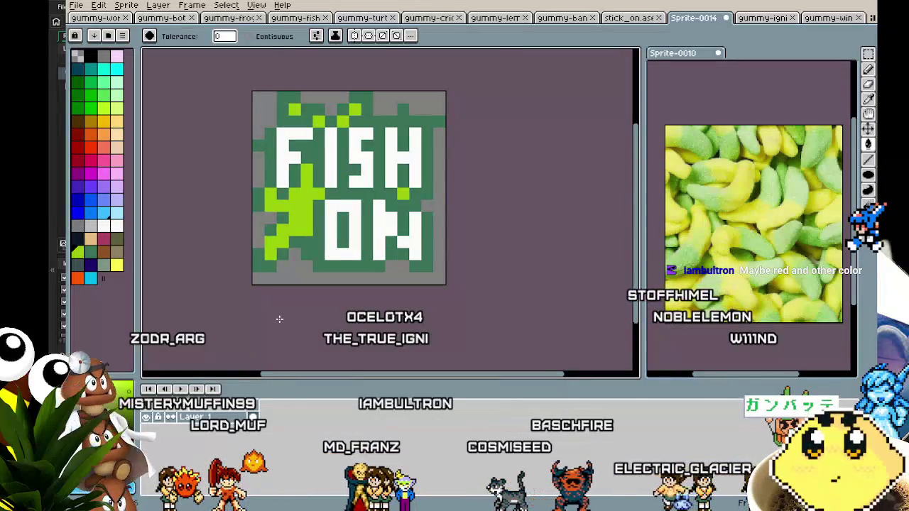
scroll(279, 319, "down", 1)
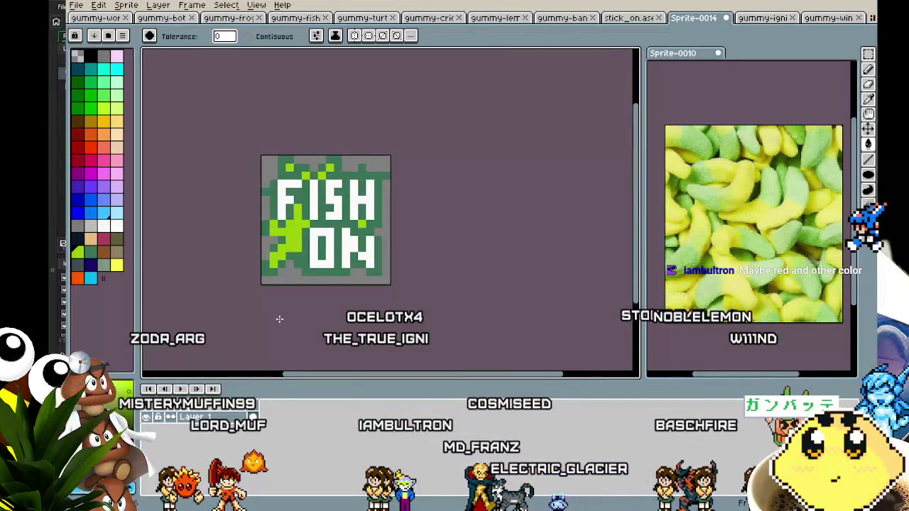
scroll(279, 318, "up", 1)
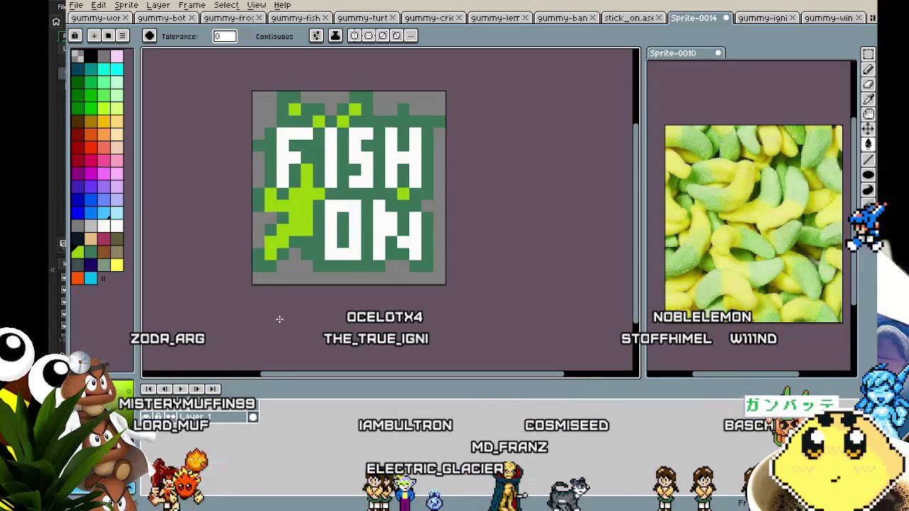
left_click_drag(279, 319, 314, 324)
key("ctrl+s")
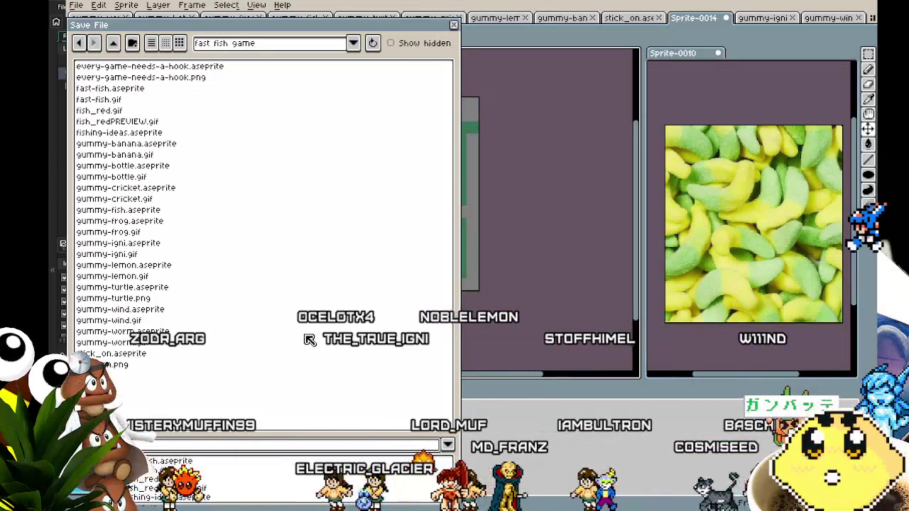
- Save the sprite as fish_on.aseprite and export it as fish_on.png
key("BackSpace")
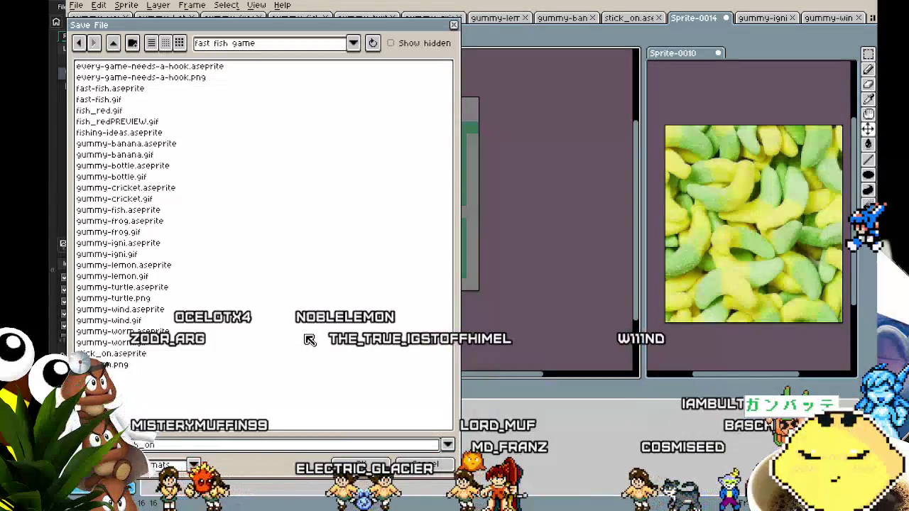
key("Return")
left_click(75, 5)
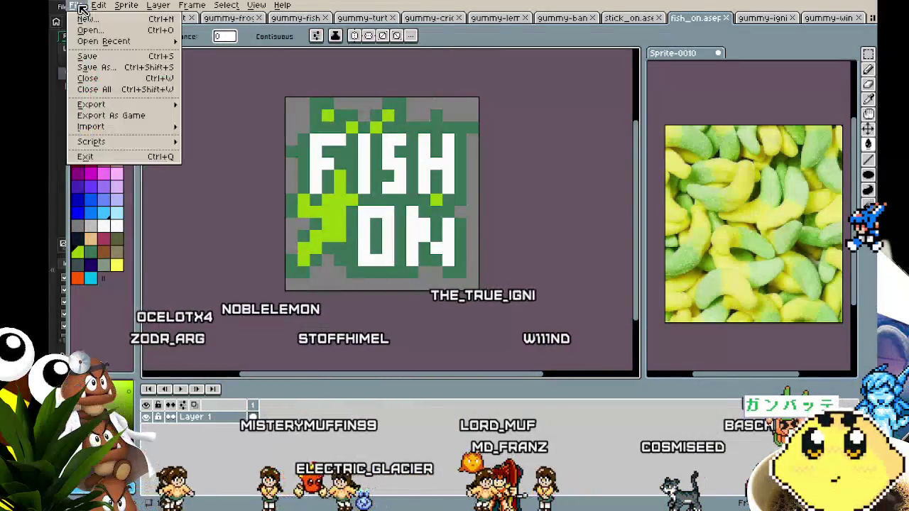
mouse_move(167, 105)
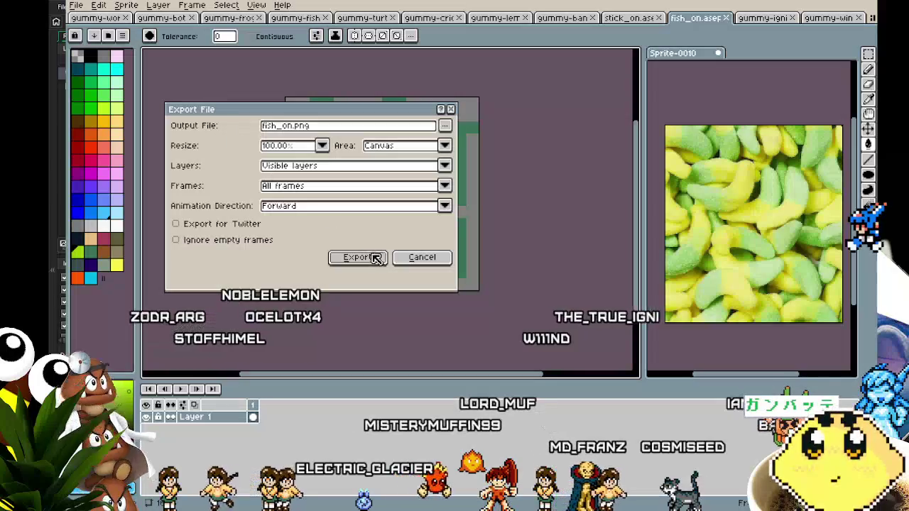
left_click(355, 257)
mouse_move(316, 304)
left_mouse_down()
mouse_move(279, 312)
mouse_move(302, 315)
left_mouse_up()
left_click(76, 5)
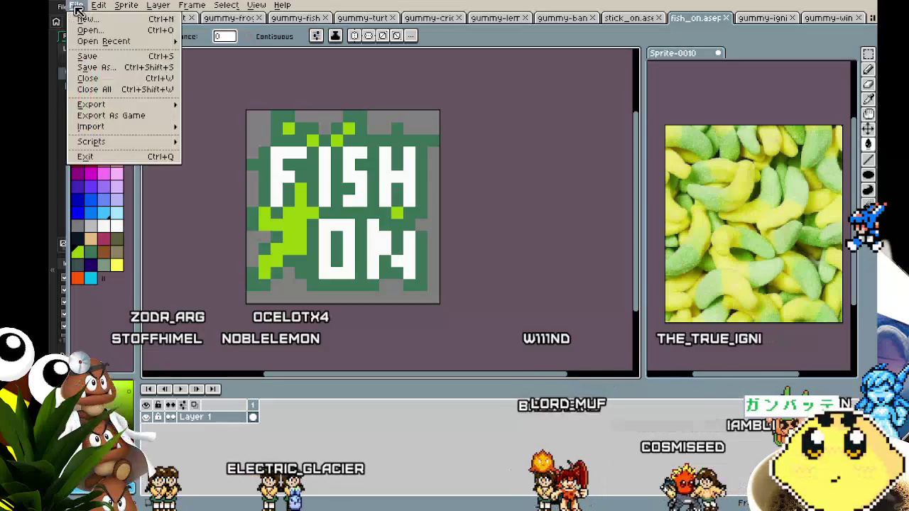
- Create a new blank sprite and select the dark blue swatch as the drawing colour
left_click(85, 17)
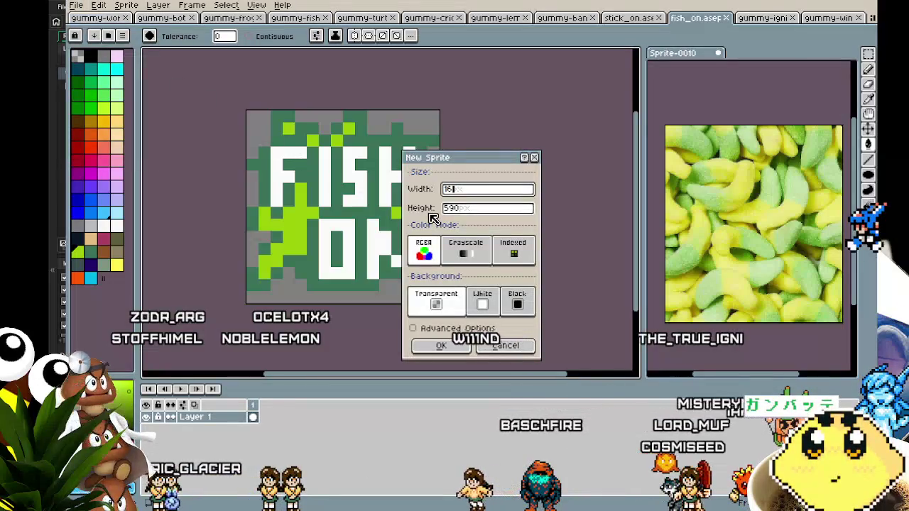
key("Return")
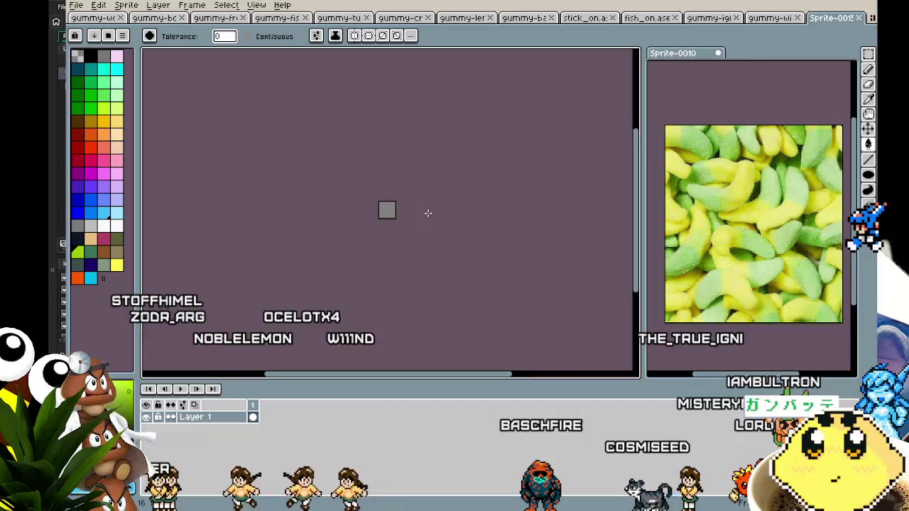
scroll(426, 214, "up", 5)
left_click_drag(452, 206, 325, 307)
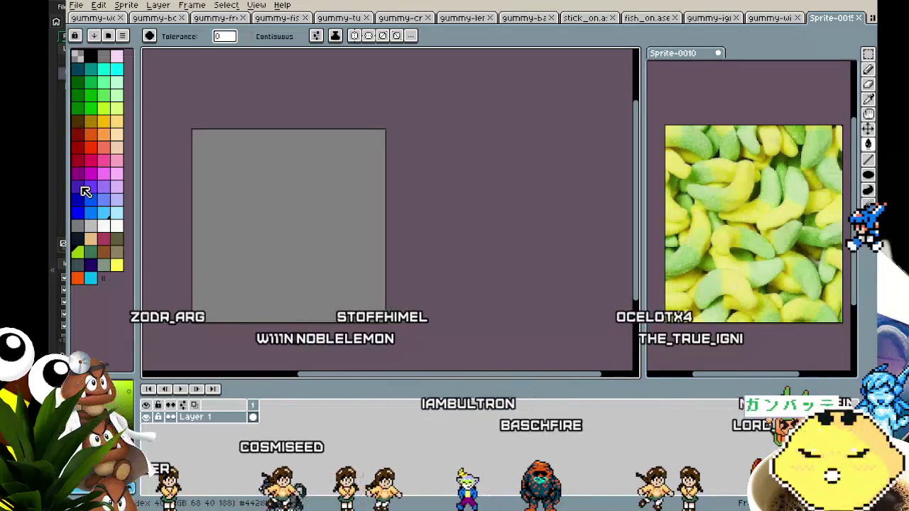
left_click(77, 186)
- Draw a jagged dark blue starburst outline on the blank canvas with the Pencil
key("b")
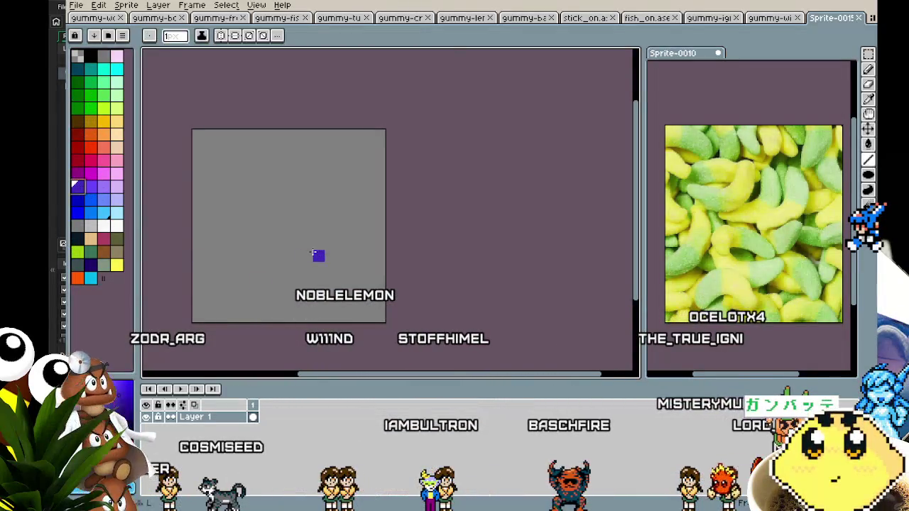
scroll(320, 255, "up", 2)
scroll(366, 255, "down", 1)
left_click_drag(366, 255, 383, 253)
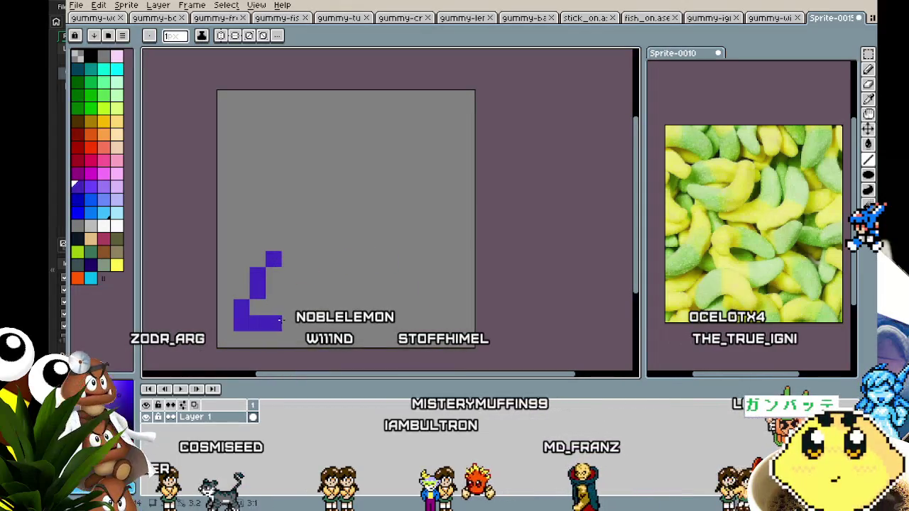
left_click_drag(282, 320, 311, 277)
mouse_move(274, 243)
left_mouse_down()
mouse_move(250, 239)
mouse_move(264, 206)
mouse_move(290, 194)
mouse_move(246, 134)
mouse_move(255, 147)
mouse_move(237, 145)
mouse_move(301, 148)
mouse_move(270, 95)
mouse_move(338, 130)
mouse_move(363, 98)
mouse_move(382, 112)
left_mouse_up()
mouse_move(402, 142)
left_mouse_down()
mouse_move(465, 114)
mouse_move(429, 179)
mouse_move(467, 212)
left_mouse_up()
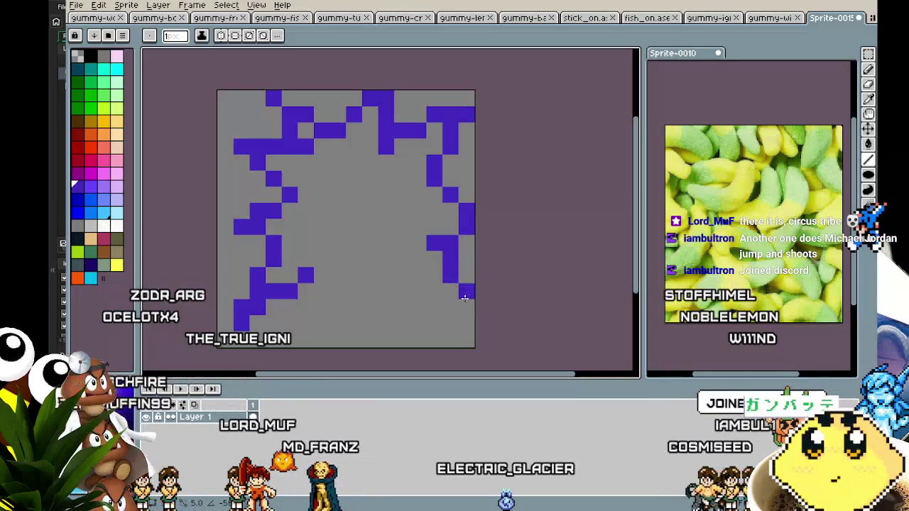
left_click_drag(464, 297, 462, 318)
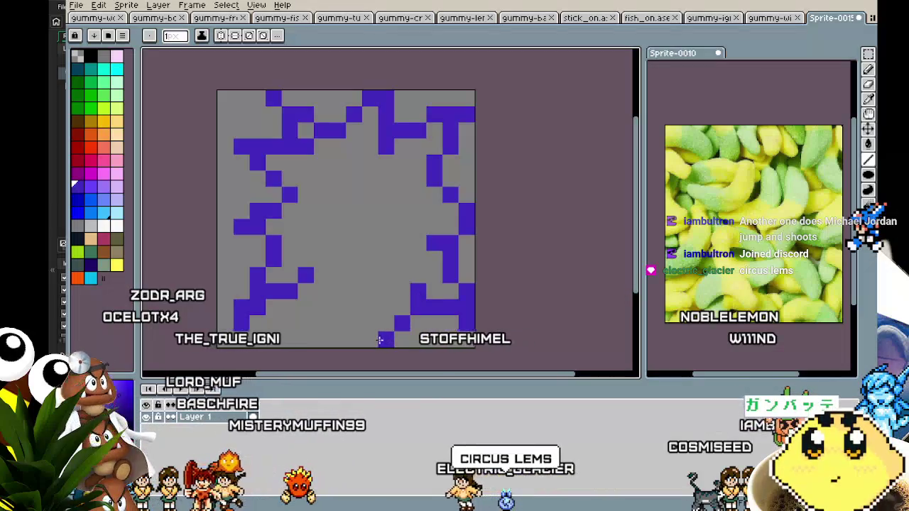
left_click_drag(367, 340, 370, 307)
left_click(316, 307)
left_click_drag(307, 307, 307, 284)
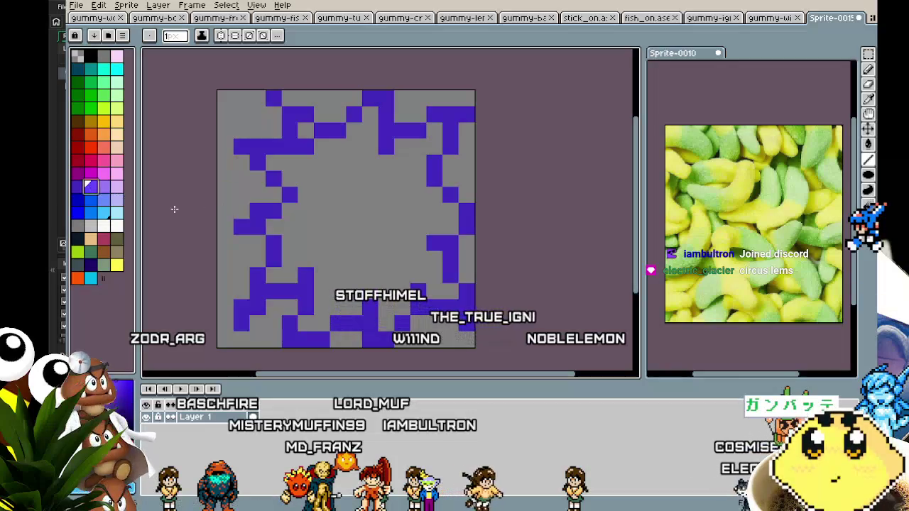
- Flood-fill the starburst's interior with light purple
key("g")
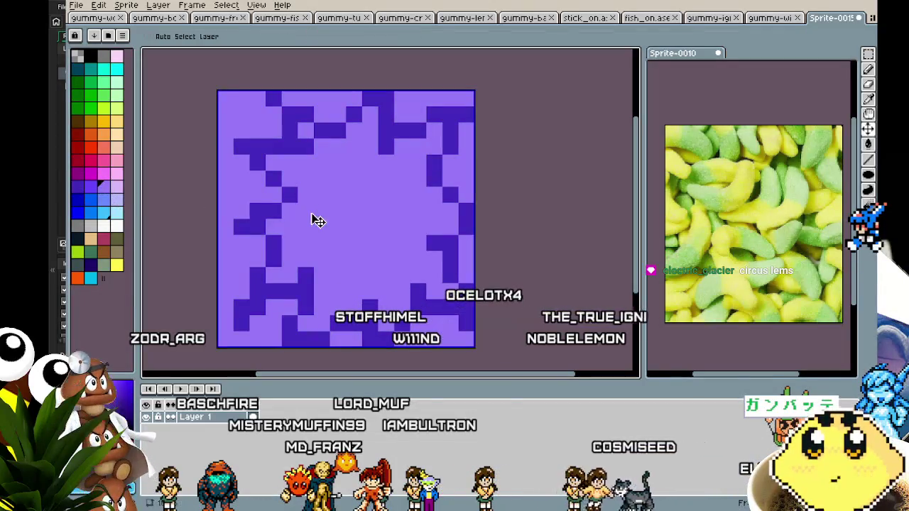
left_click(331, 175)
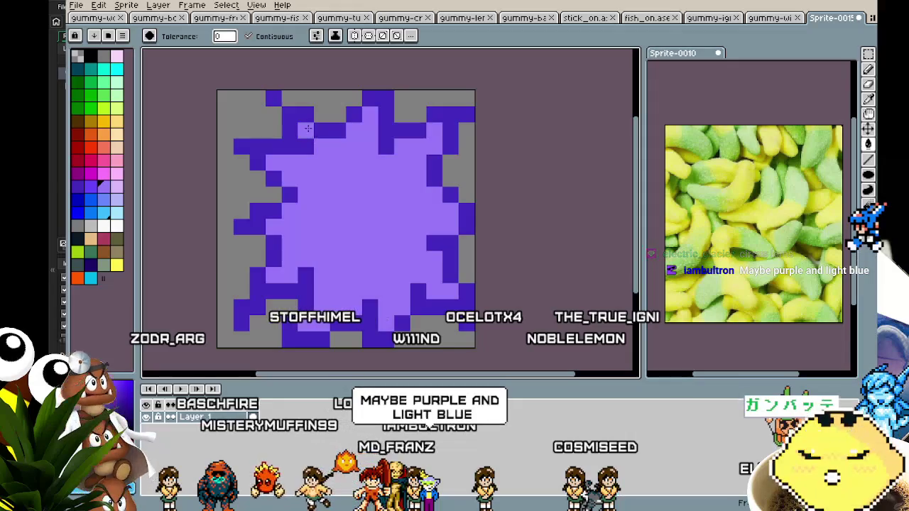
key("b")
scroll(293, 307, "down", 3)
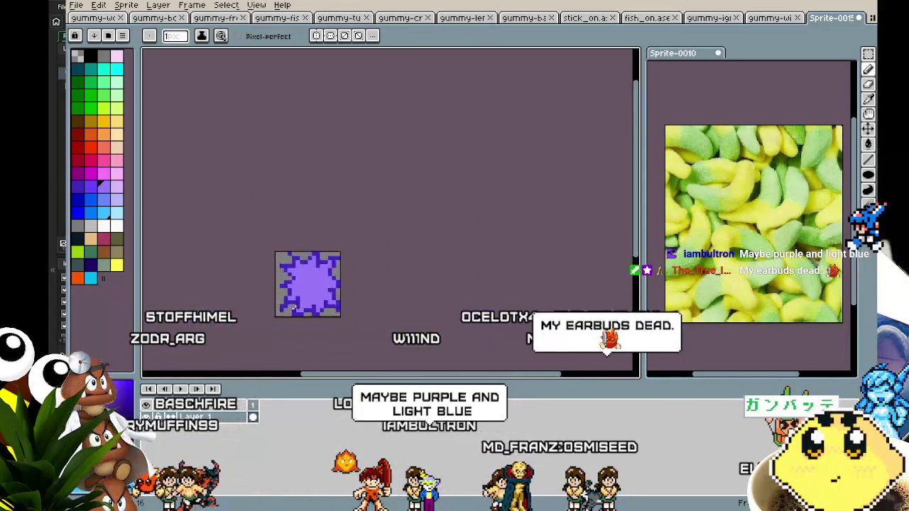
- Pick white and paint the strokes completing the letters HOO
scroll(293, 308, "down", 1)
scroll(295, 304, "up", 4)
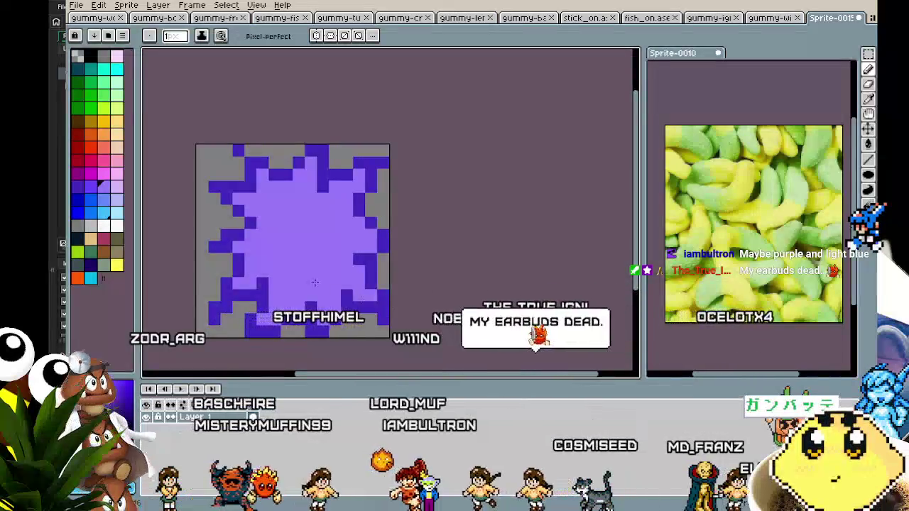
left_click(117, 226)
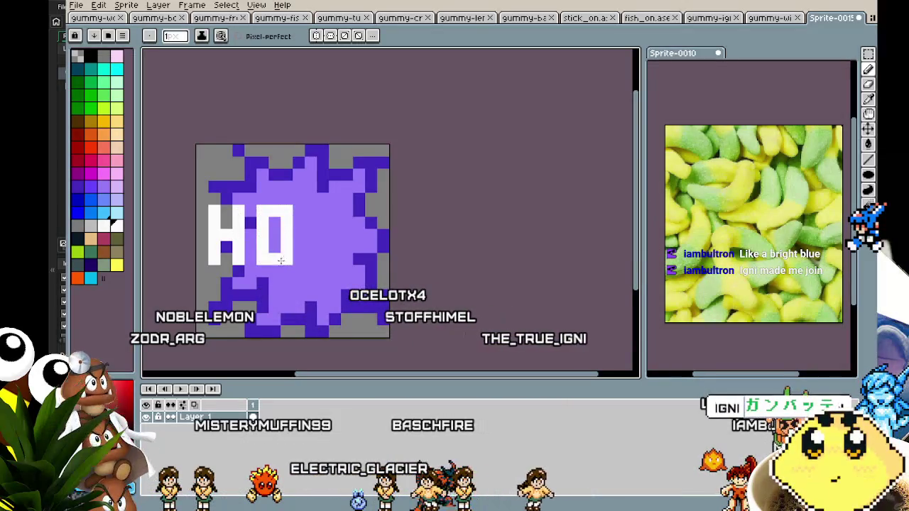
mouse_move(310, 211)
left_mouse_down()
mouse_move(311, 256)
mouse_move(323, 257)
left_mouse_up()
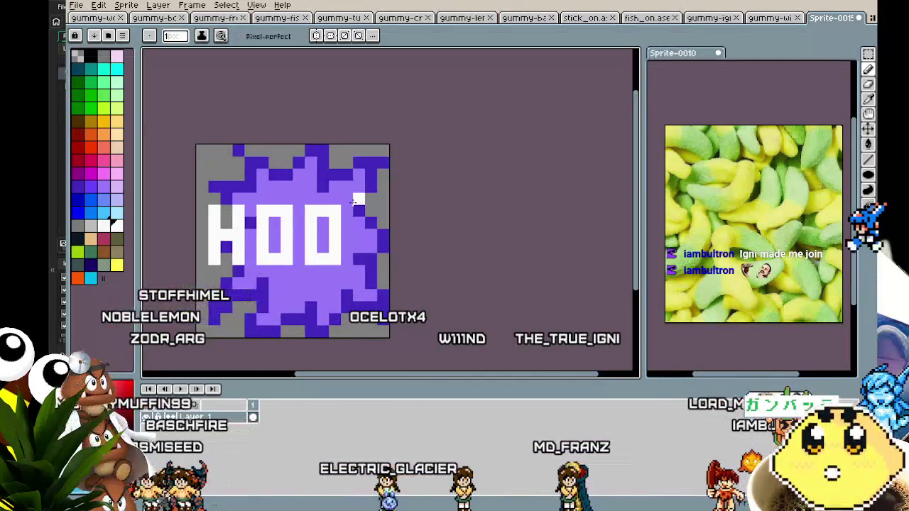
mouse_move(357, 207)
left_mouse_down()
mouse_move(359, 260)
mouse_move(377, 234)
mouse_move(376, 260)
left_mouse_up()
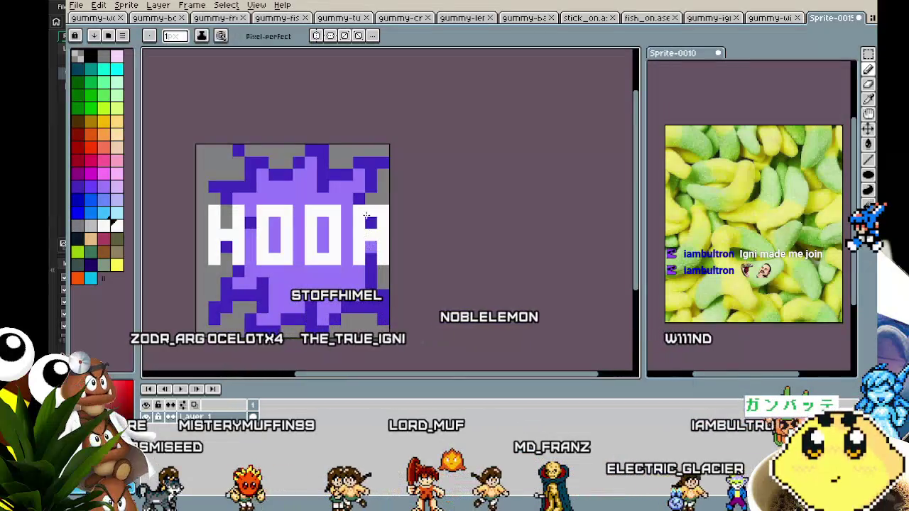
- Draw the white K after HOO with its upright, arm and leg
key("v")
key("b")
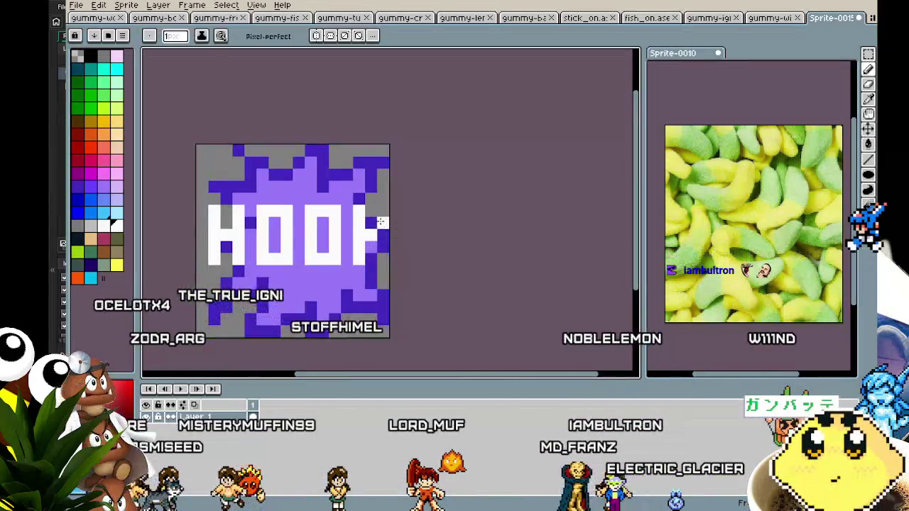
left_click(321, 306)
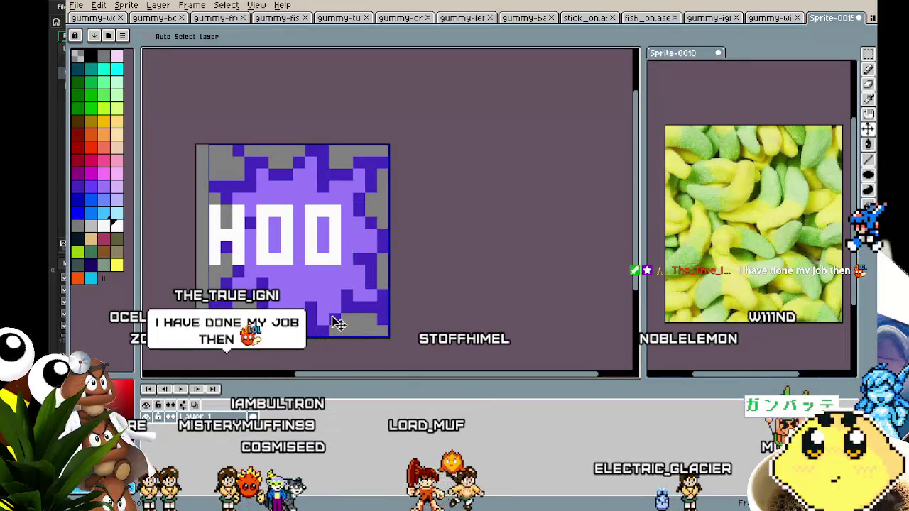
key("b")
mouse_move(370, 207)
left_mouse_down()
mouse_move(370, 261)
mouse_move(384, 262)
left_mouse_up()
left_click(381, 220)
left_click(384, 210)
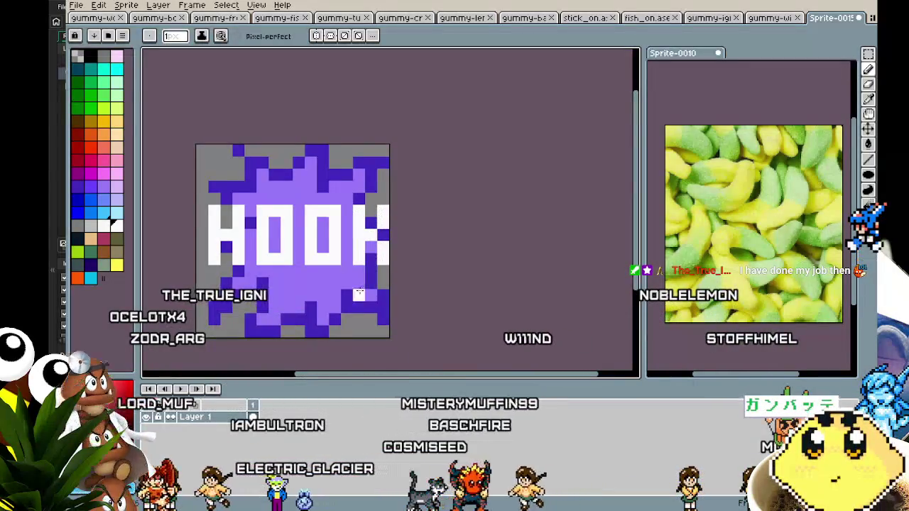
scroll(353, 288, "down", 1)
scroll(328, 261, "up", 1)
- Add a white T and a stray pixel below the HOOK lettering
left_click(328, 261)
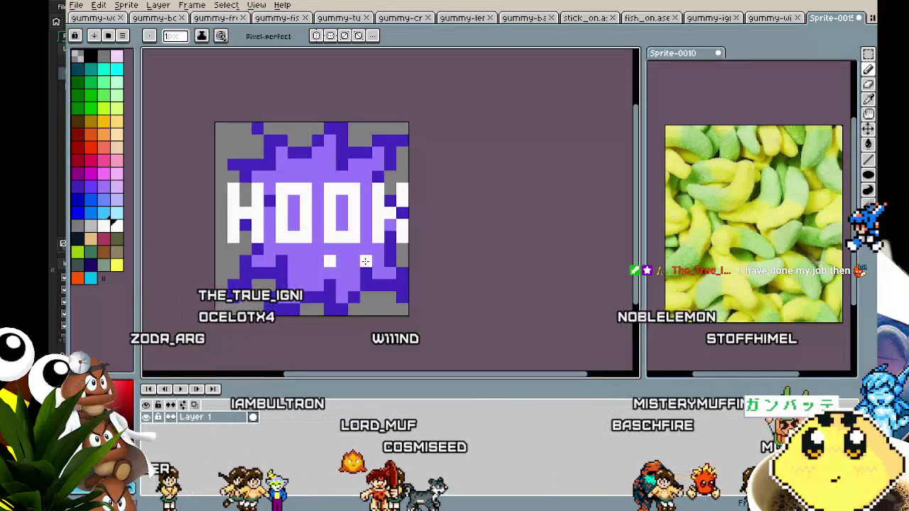
left_click_drag(358, 272, 384, 272)
left_click_drag(371, 272, 371, 287)
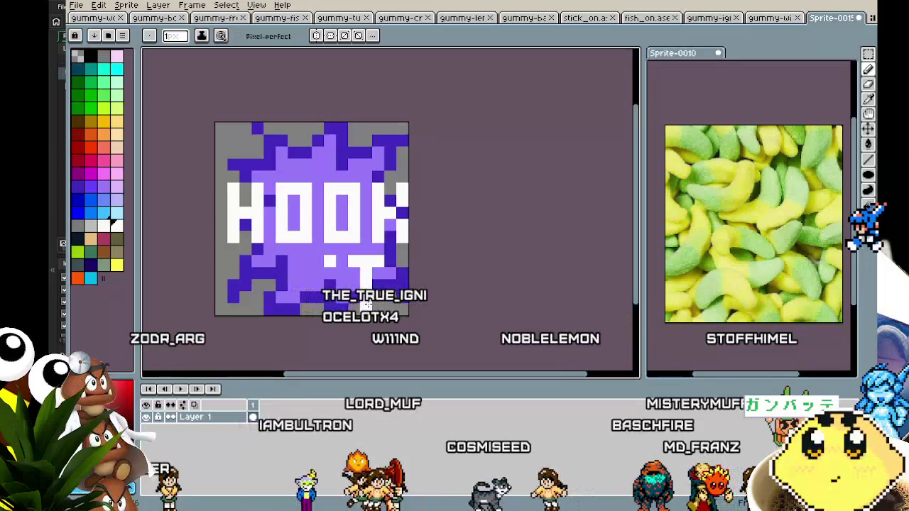
scroll(326, 359, "down", 2)
scroll(328, 355, "up", 1)
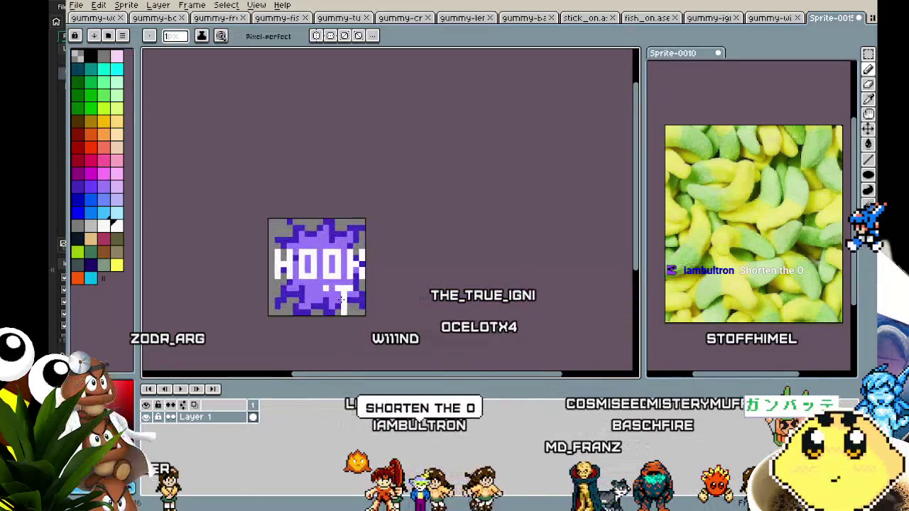
scroll(306, 331, "right", 2)
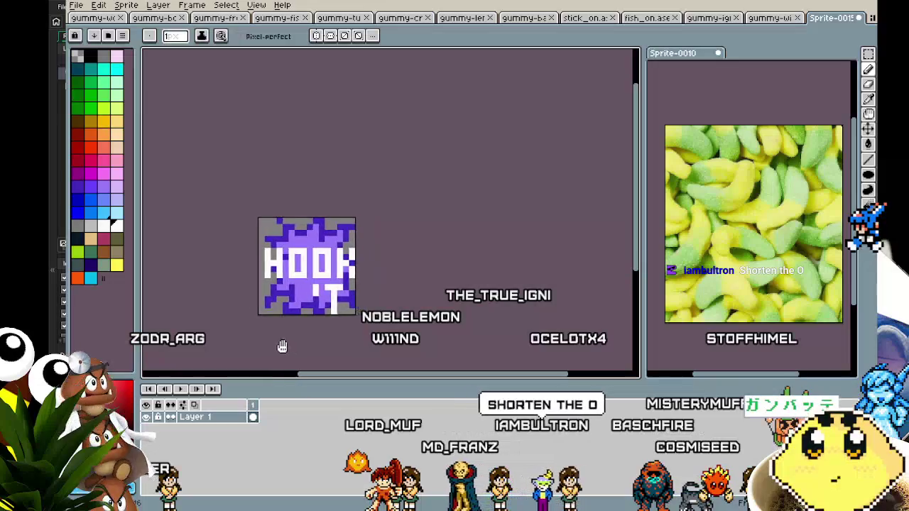
key("v")
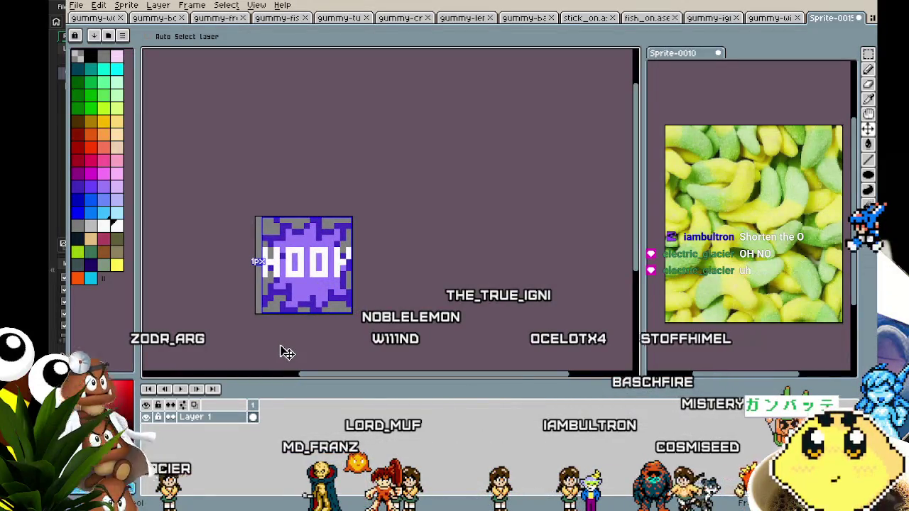
scroll(293, 313, "up", 2)
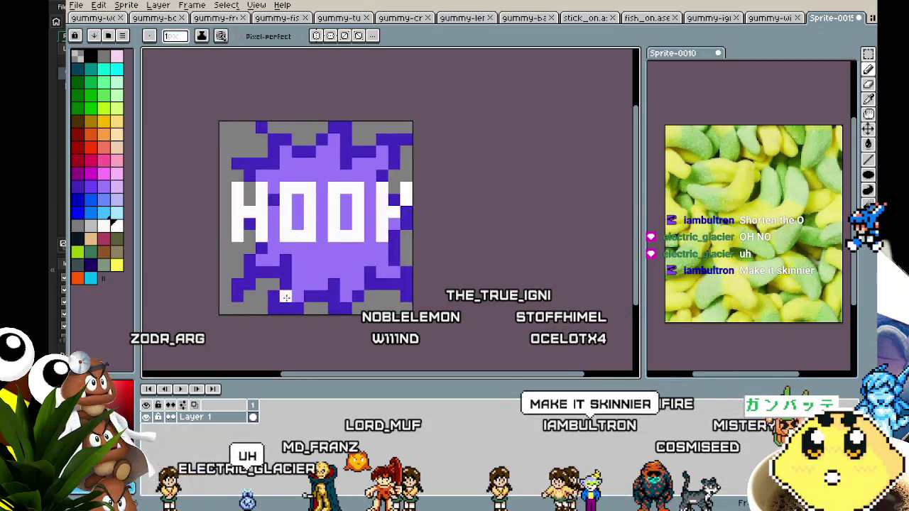
left_click(393, 233)
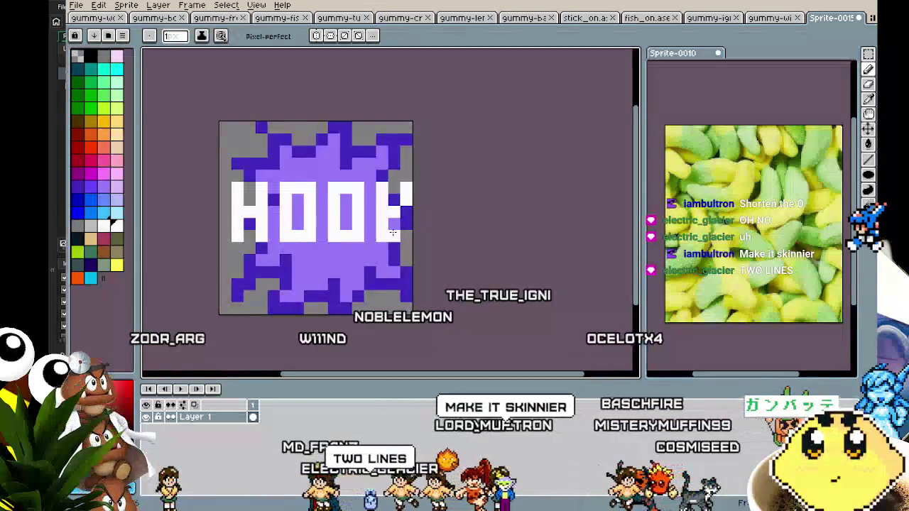
- Undo all the white lettering, then draw a white bar along the left edge
key("ctrl+z")
key("ctrl+z")
key("ctrl+z")
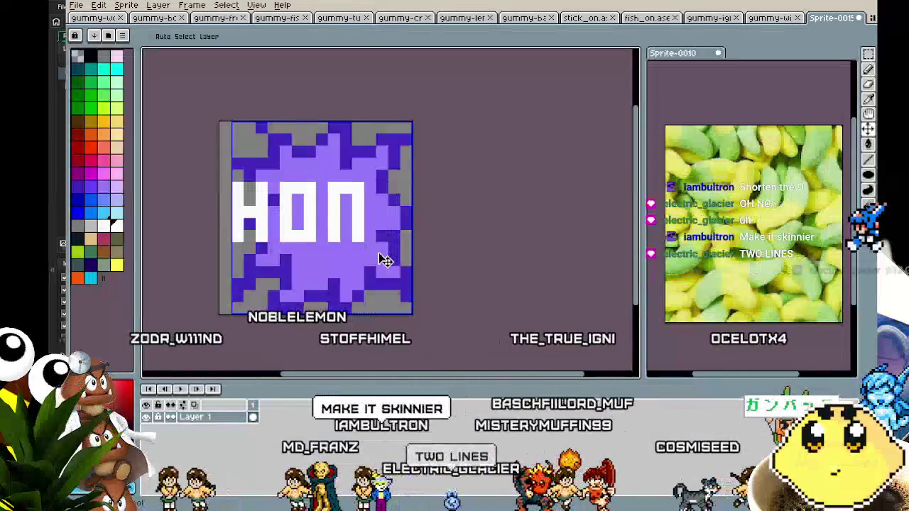
key("ctrl+z")
key("ctrl+z")
key("ctrl+z")
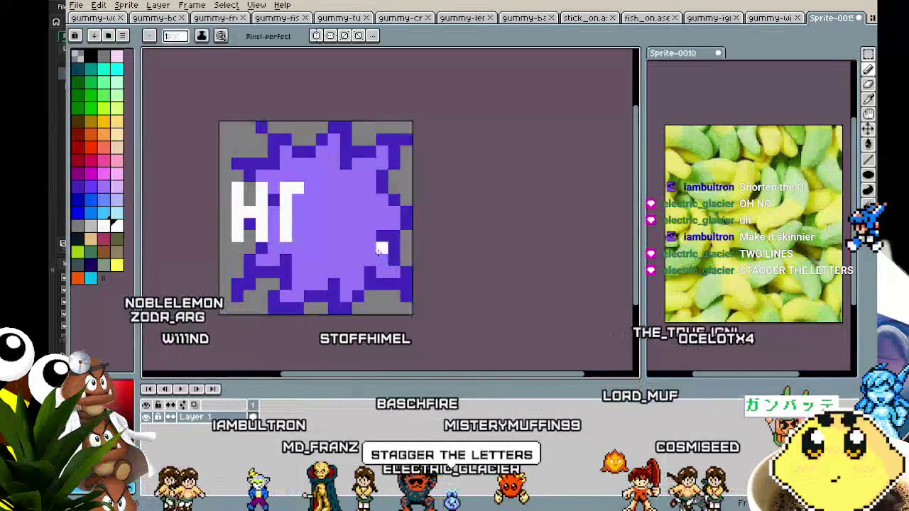
key("ctrl+z")
key("ctrl+z")
key("ctrl+z")
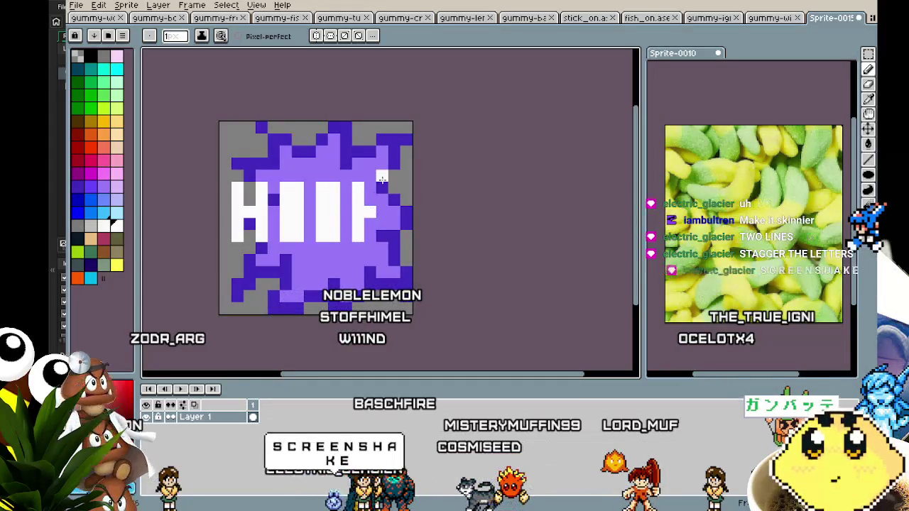
key("ctrl+z")
key("ctrl+z")
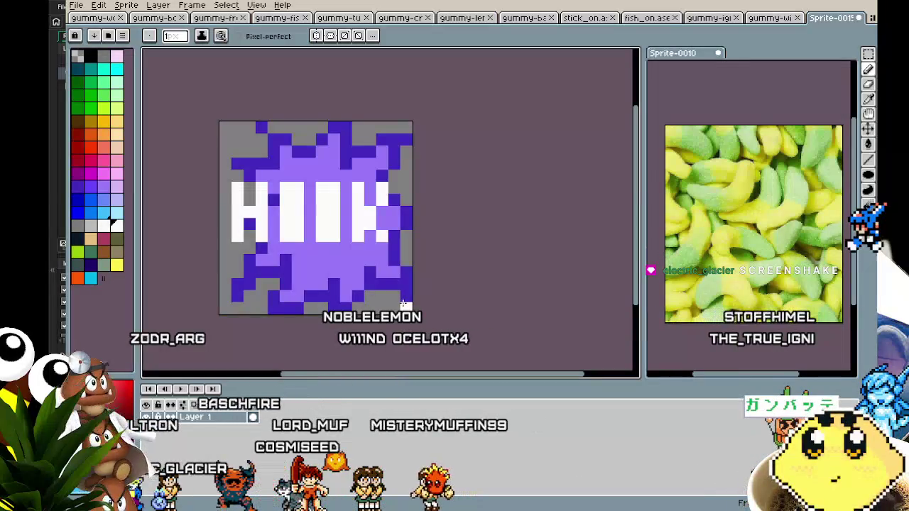
key("v")
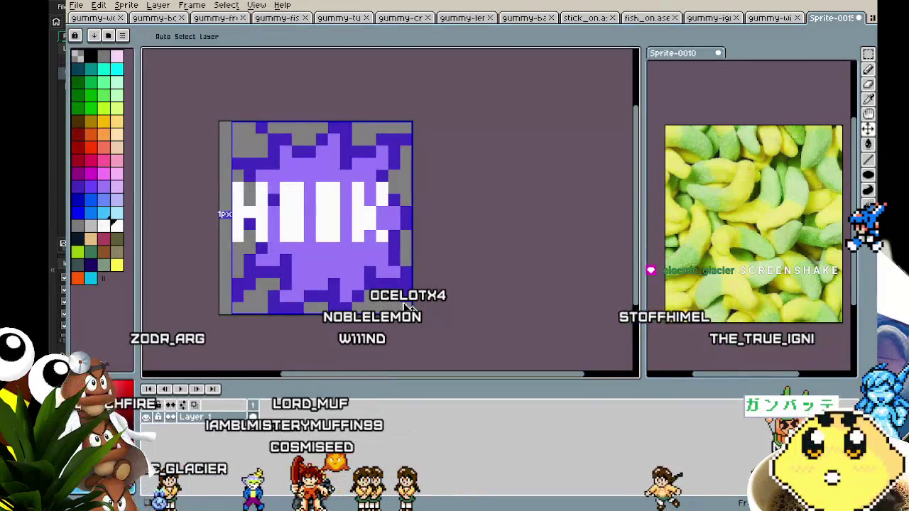
key("ctrl+z")
key("ctrl+z")
key("ctrl+z")
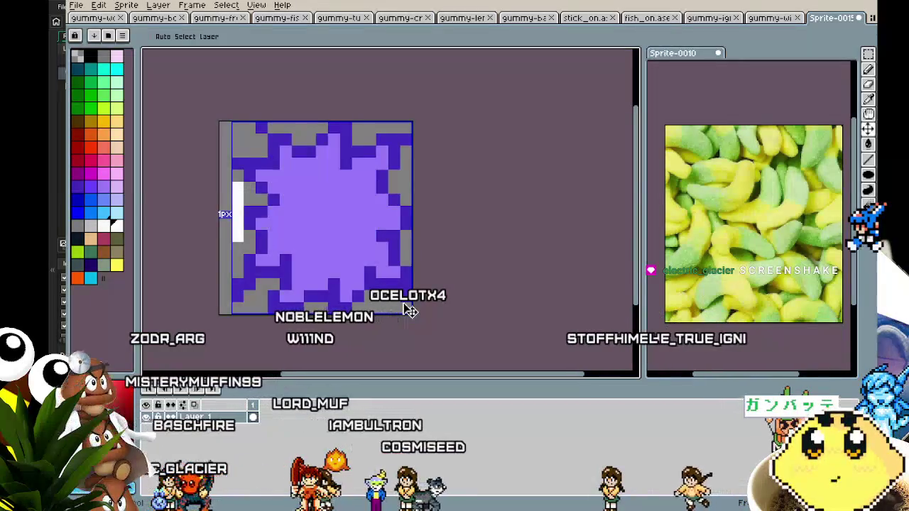
key("b")
left_click_drag(226, 147, 226, 189)
- Remove the left-edge bar and draw staggered letters: H top left, zig-zag strokes, T at right
key("ctrl+z")
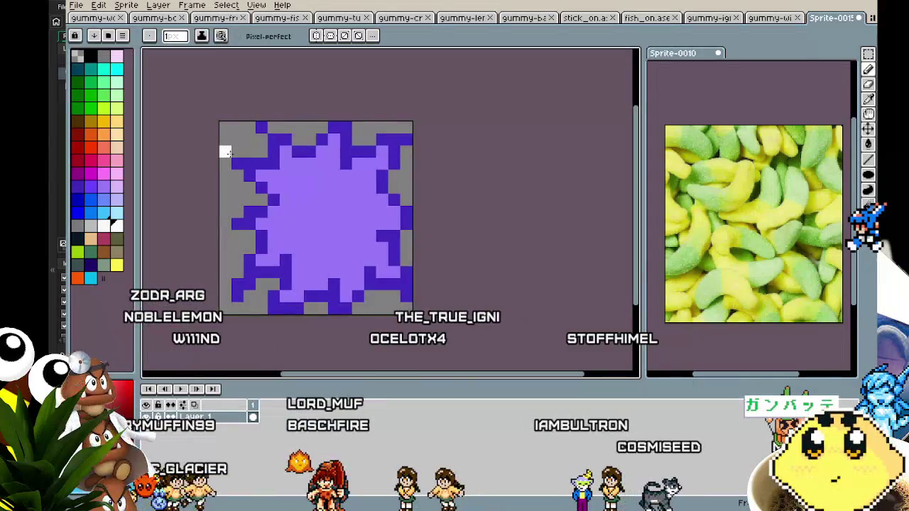
mouse_move(236, 147)
left_mouse_down()
mouse_move(236, 202)
mouse_move(261, 159)
mouse_move(261, 204)
left_mouse_up()
left_click(250, 175)
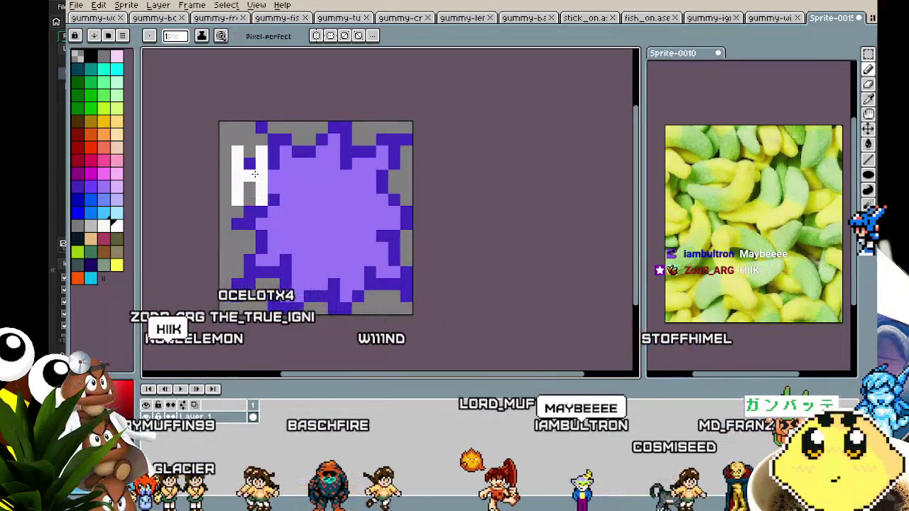
left_click(273, 211)
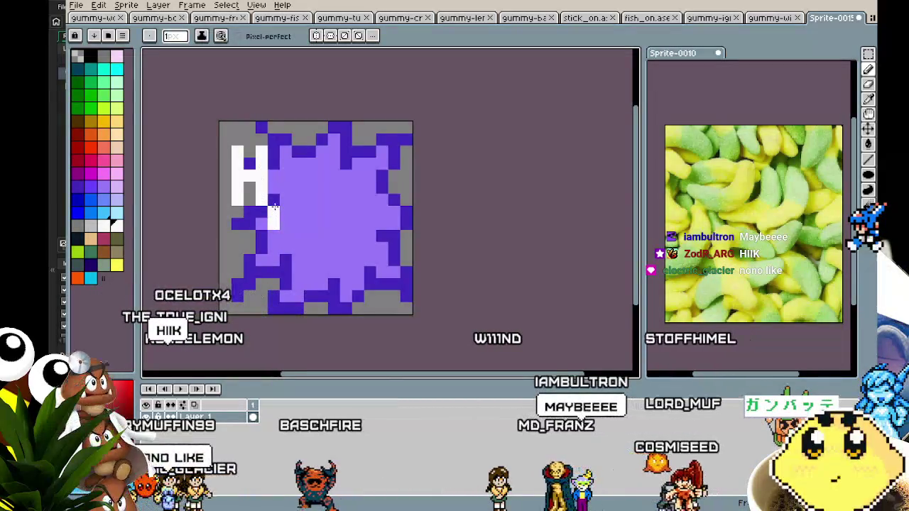
left_click_drag(274, 226, 273, 251)
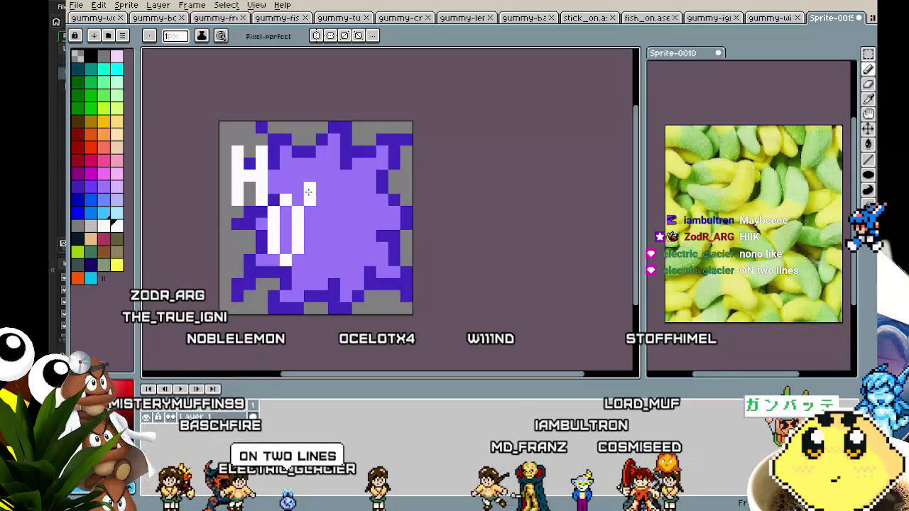
mouse_move(308, 211)
left_mouse_down()
mouse_move(321, 238)
mouse_move(332, 210)
mouse_move(323, 177)
left_mouse_up()
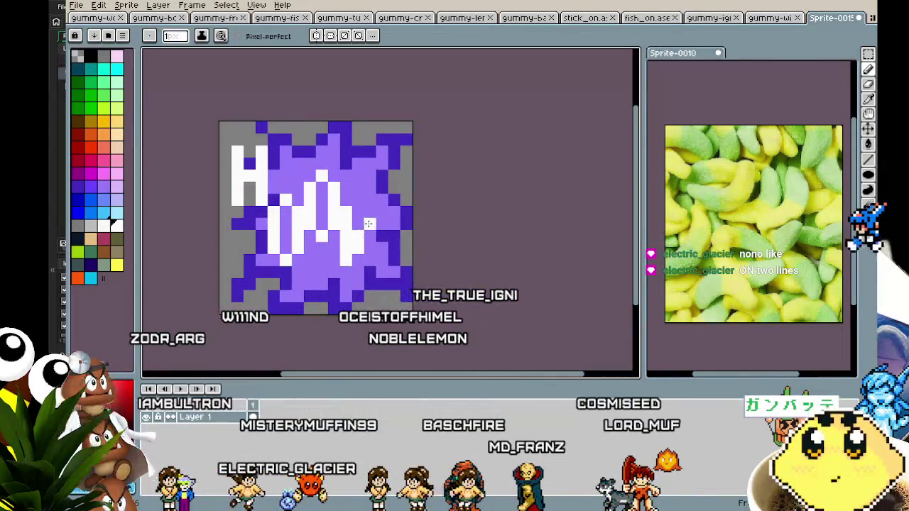
left_click_drag(369, 212, 370, 227)
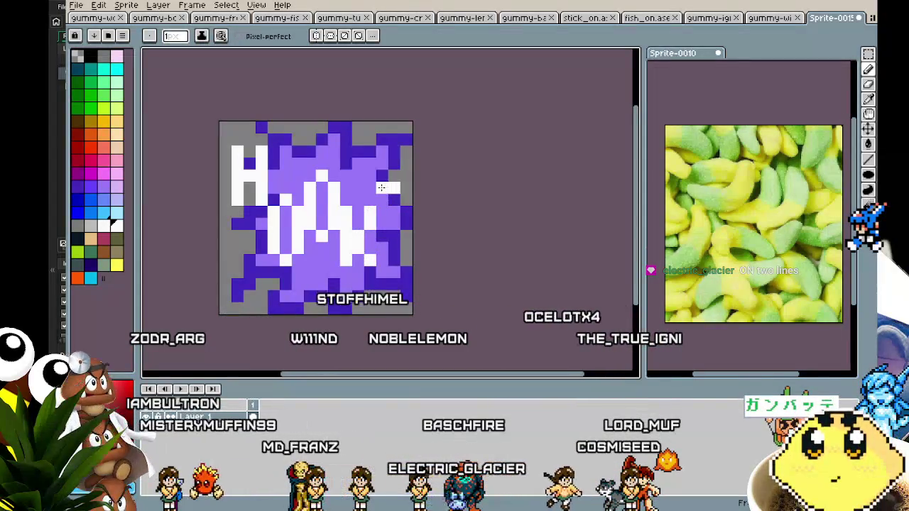
scroll(348, 352, "down", 4)
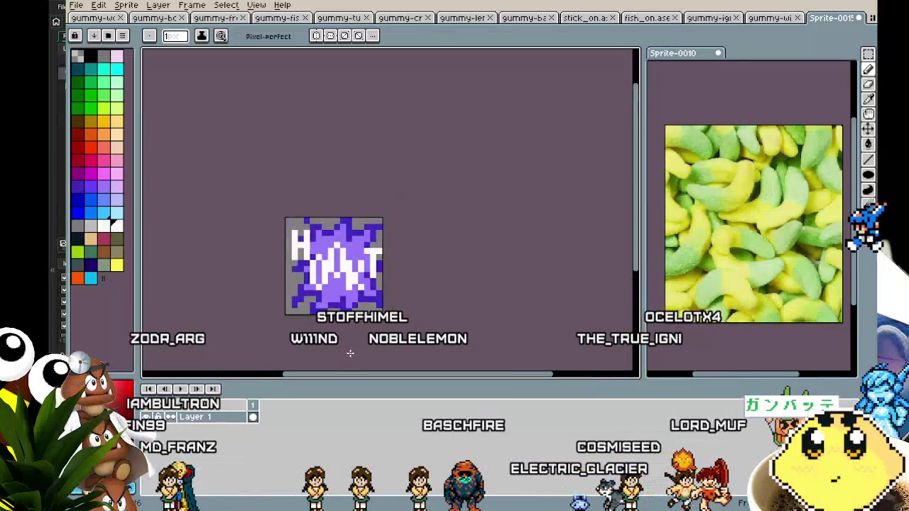
scroll(351, 352, "up", 3)
scroll(350, 352, "up", 1)
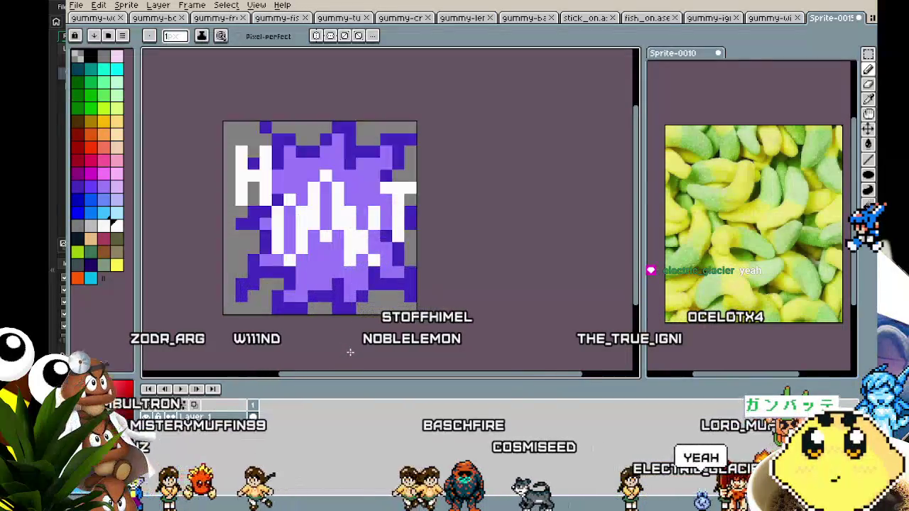
- Move the top-left H up one pixel
key("m")
left_click_drag(225, 147, 271, 217)
key("Up")
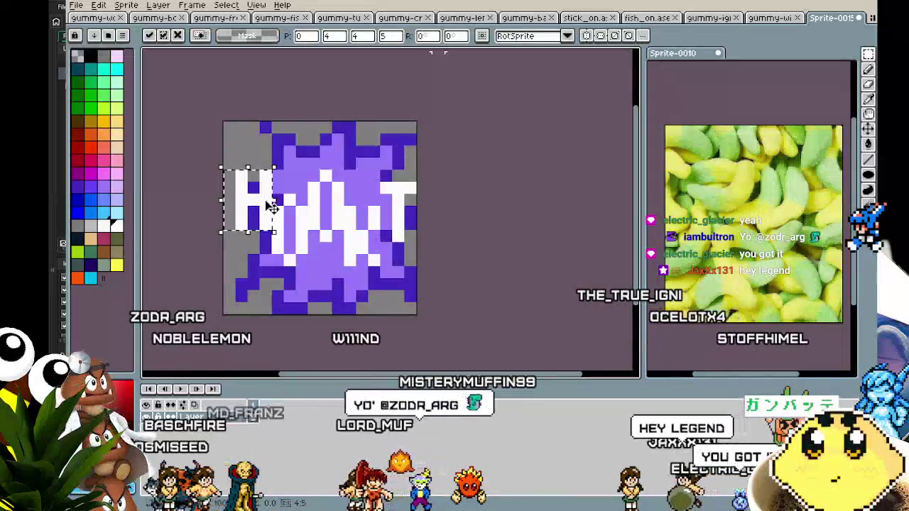
- Sample the sprite's dark blue and pencil outline pixels beside the white letters
key("i")
scroll(206, 256, "down", 2)
scroll(210, 257, "up", 3)
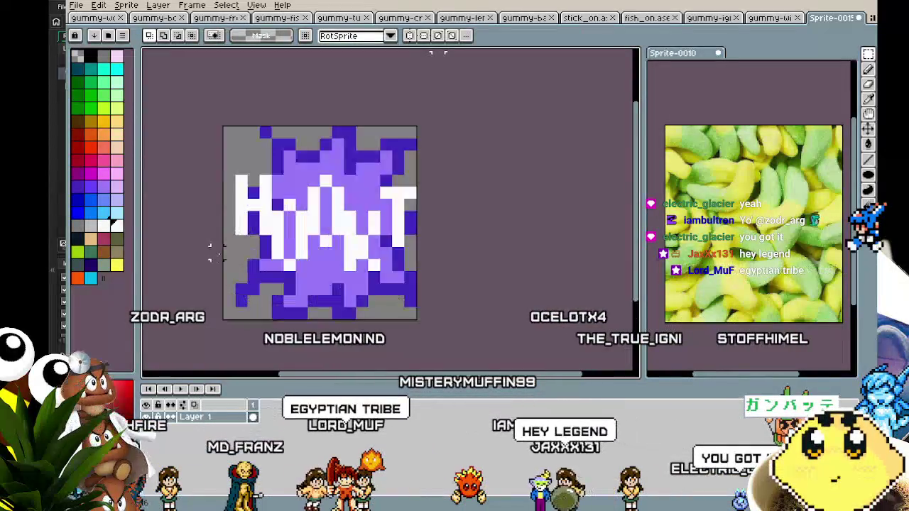
left_click(290, 192)
key("b")
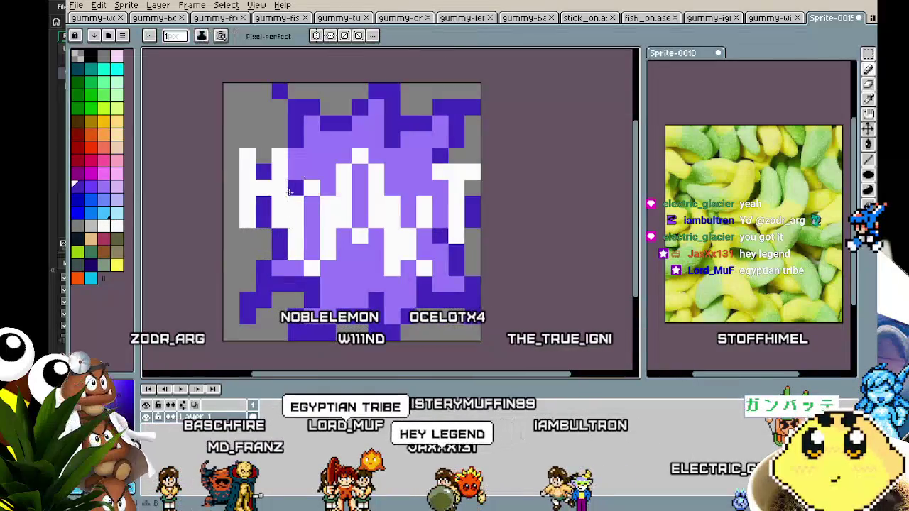
left_click_drag(311, 206, 311, 254)
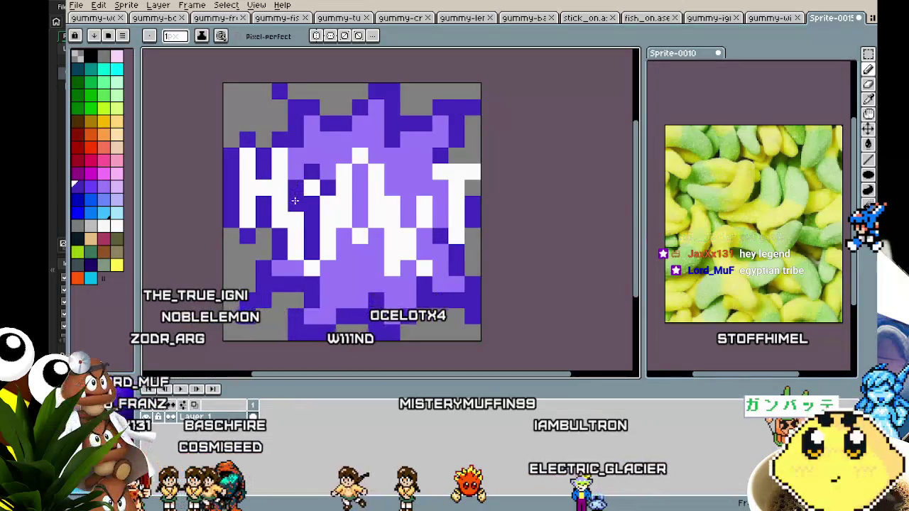
left_click(343, 154)
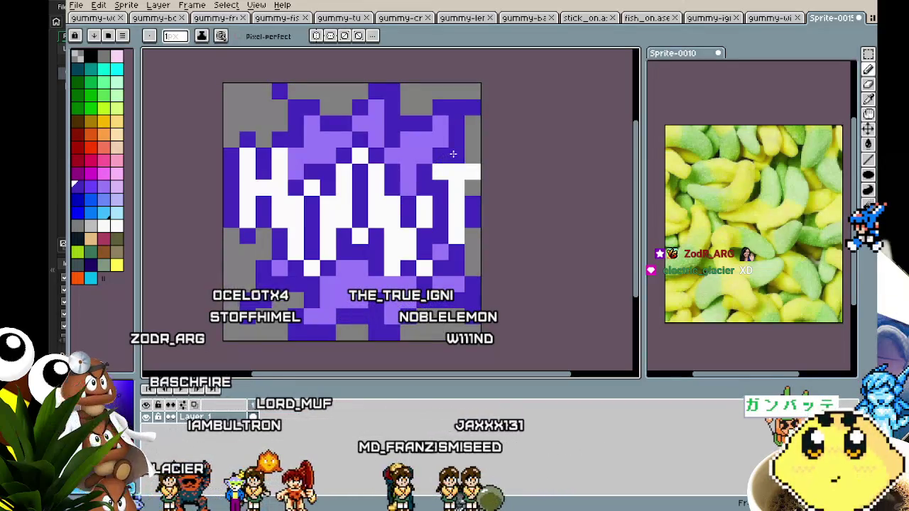
scroll(467, 186, "down", 6)
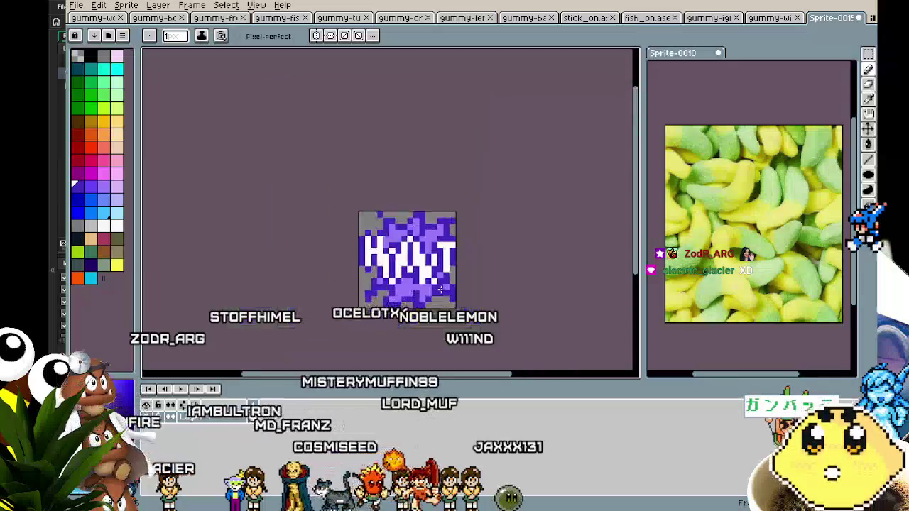
- Paint a grey pixel near the top-left dark blue and turn a blue pixel back to grey
scroll(466, 257, "up", 5)
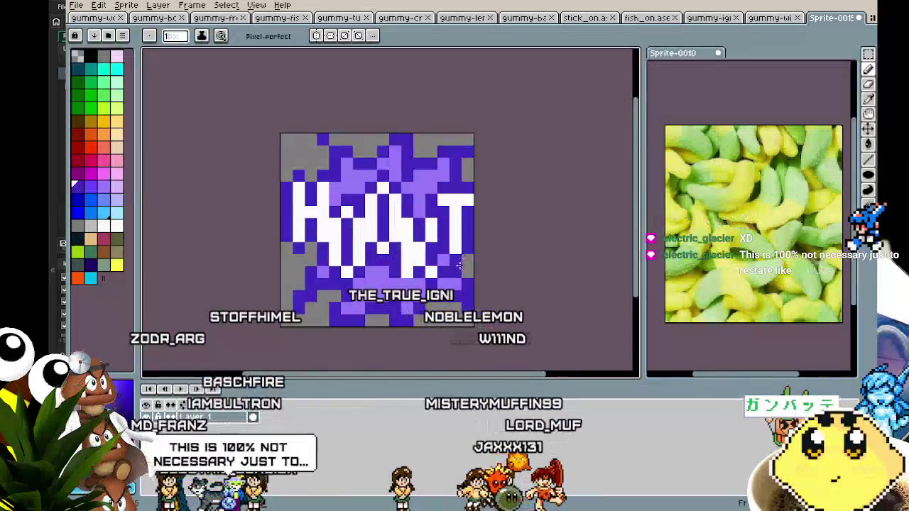
scroll(466, 257, "down", 4)
scroll(442, 313, "up", 3)
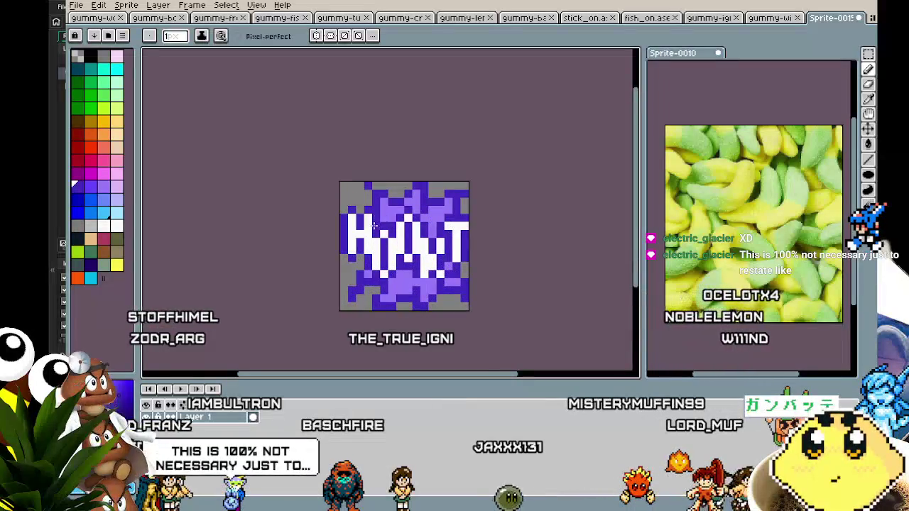
scroll(352, 329, "down", 3)
scroll(352, 329, "up", 3)
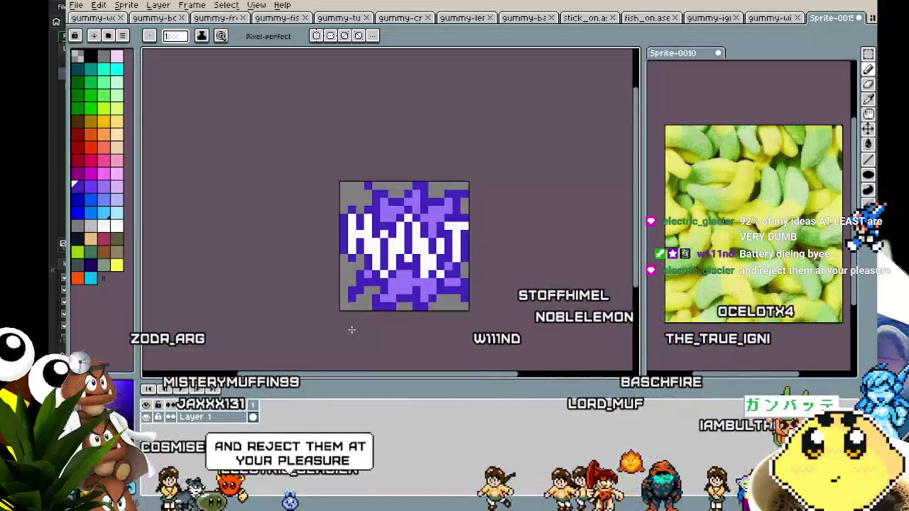
left_click_drag(349, 261, 287, 245)
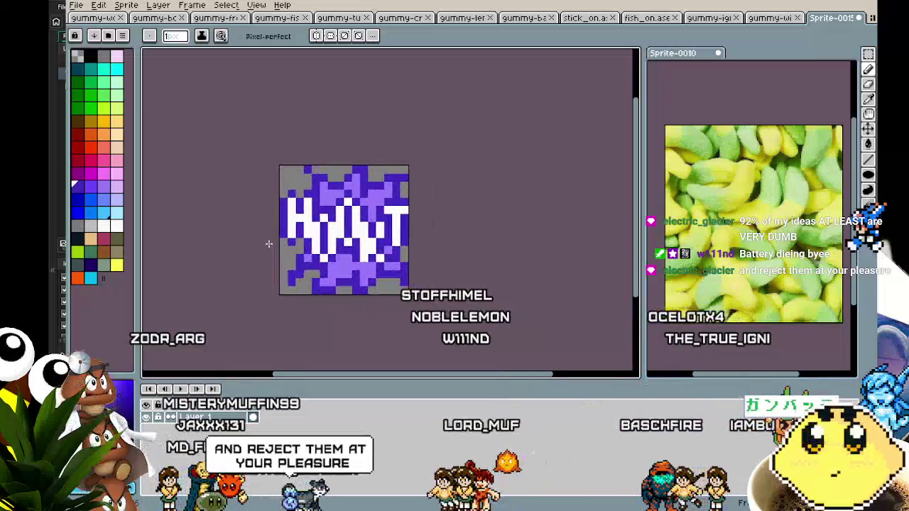
scroll(287, 245, "up", 2)
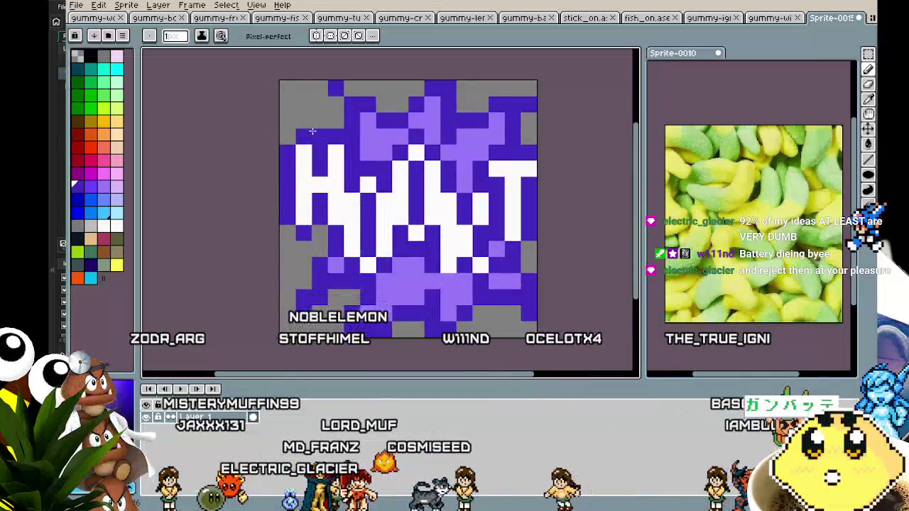
left_click(305, 121)
right_click(305, 234)
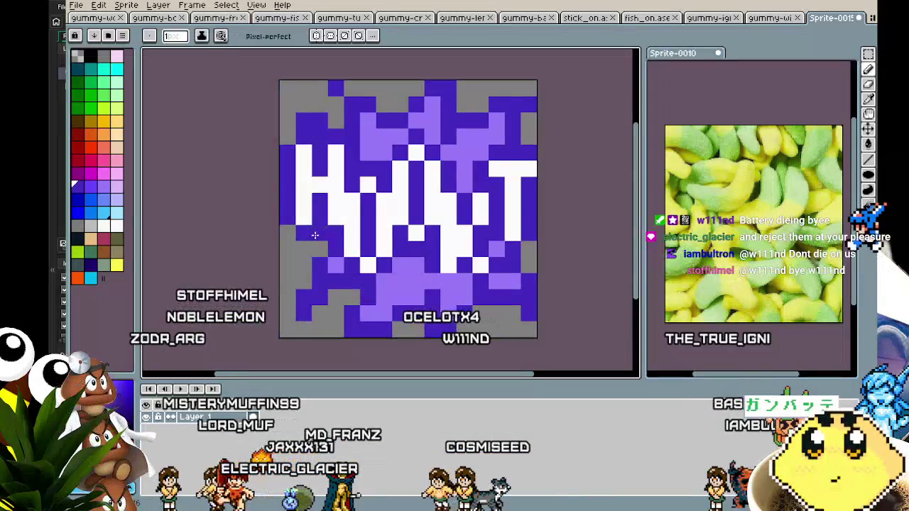
scroll(319, 245, "down", 5)
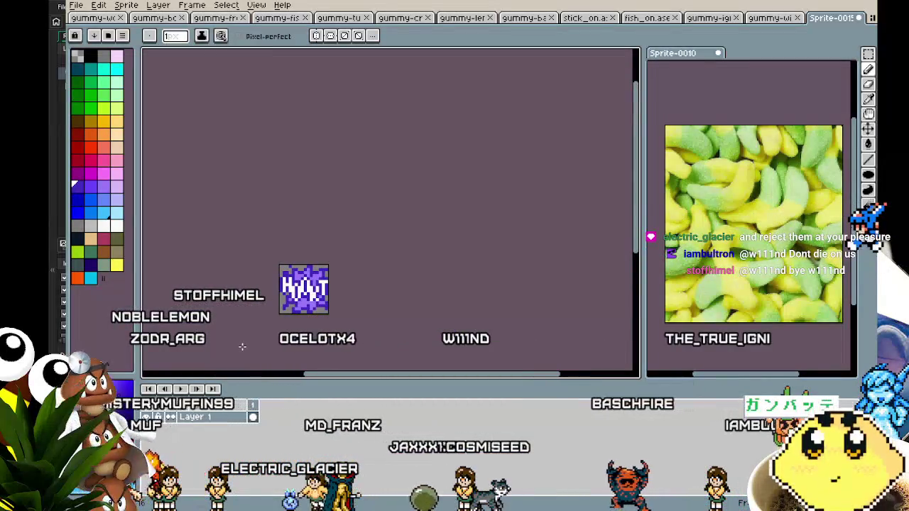
scroll(301, 279, "up", 4)
scroll(236, 335, "down", 4)
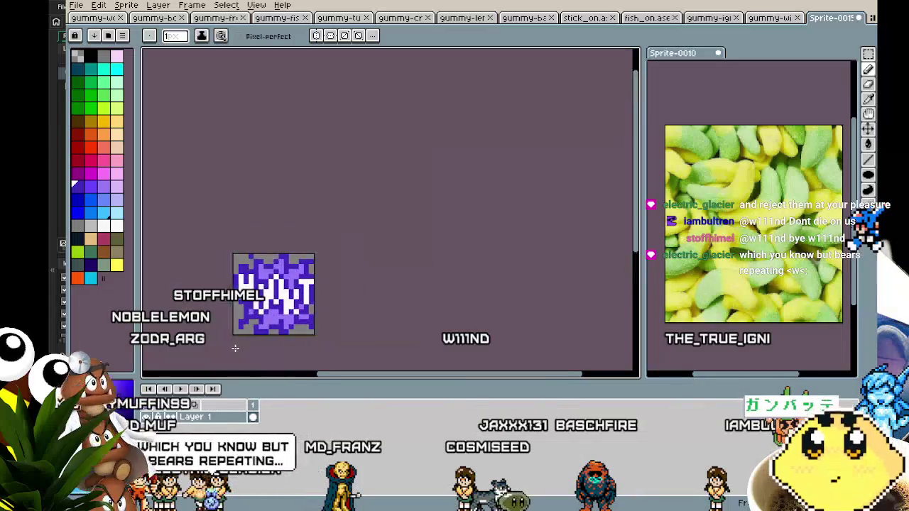
scroll(234, 337, "up", 4)
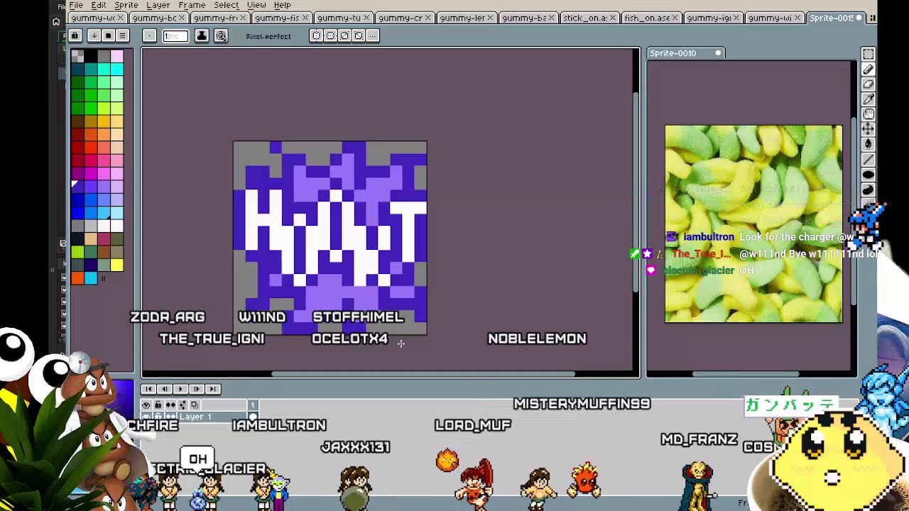
left_click_drag(360, 290, 385, 274)
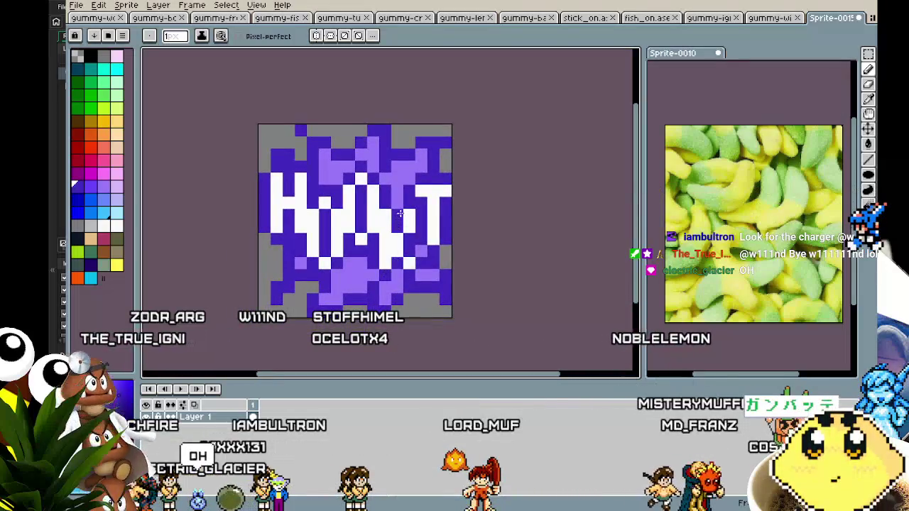
left_click_drag(366, 326, 296, 319)
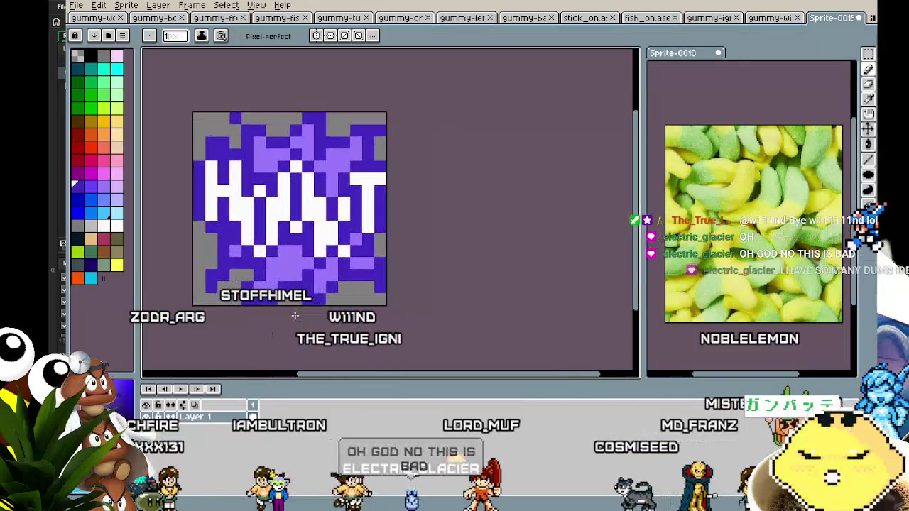
left_click_drag(270, 287, 282, 286)
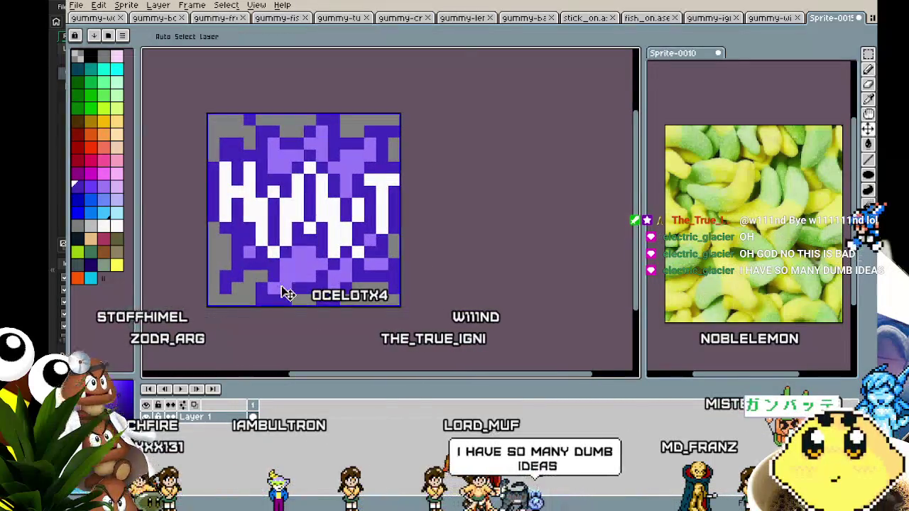
- Save the sprite as hookt and export it as hookt.png
key("ctrl+s")
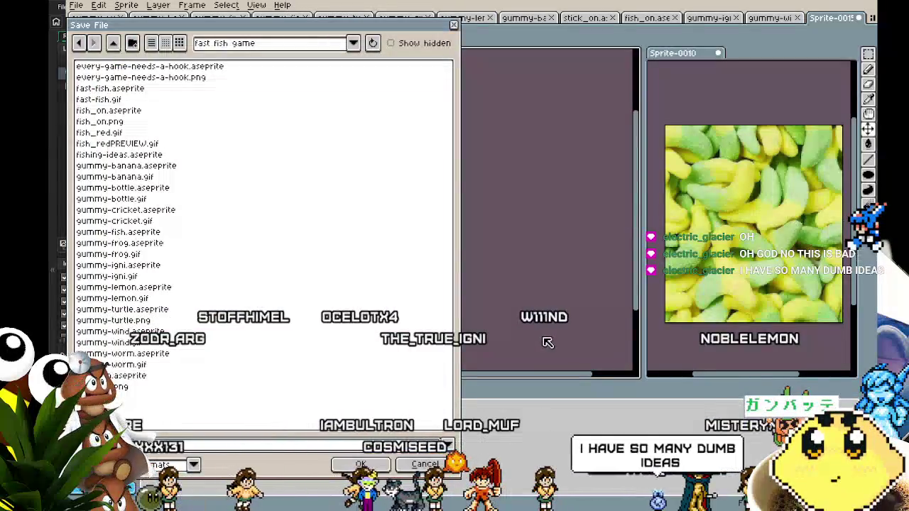
key("Return")
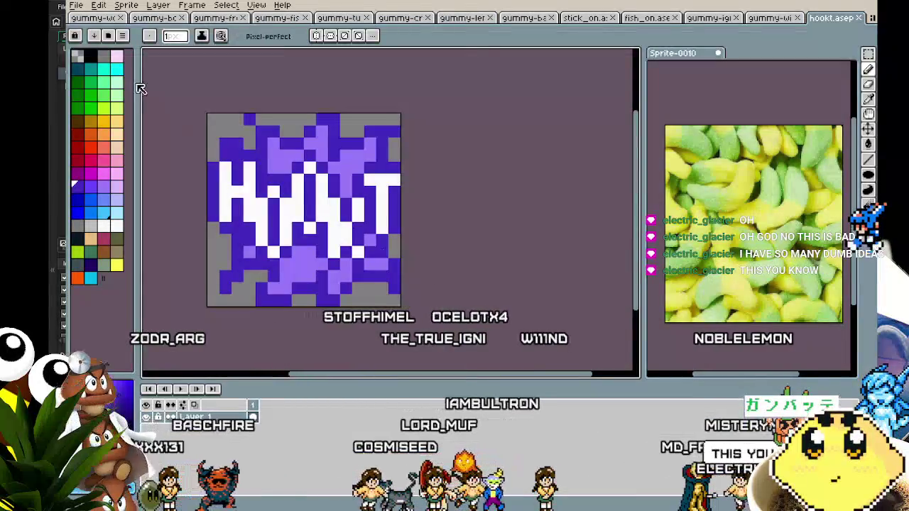
left_click(76, 5)
mouse_move(101, 103)
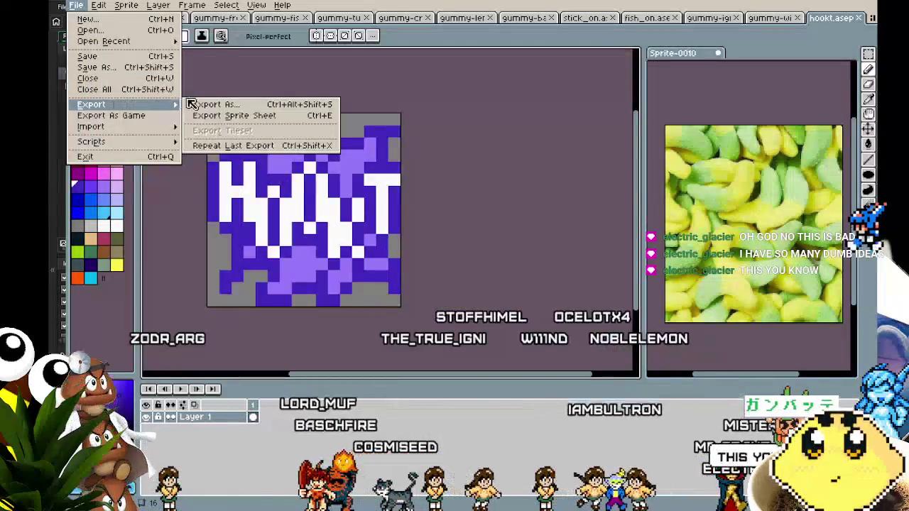
left_click(197, 97)
left_click(76, 5)
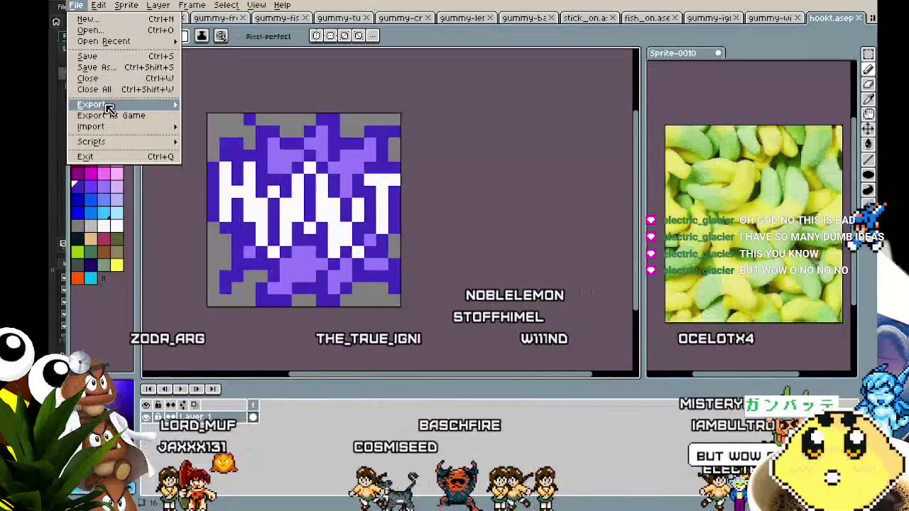
left_click(186, 104)
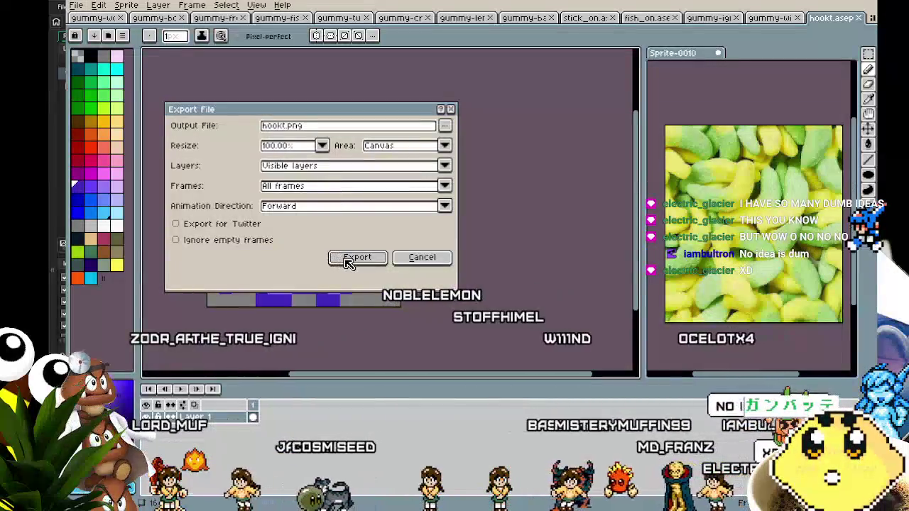
left_click(349, 258)
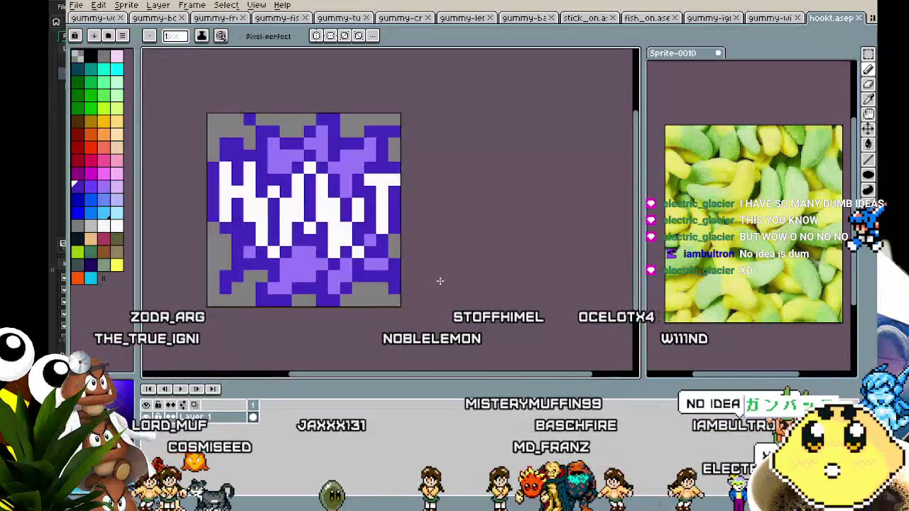
- Pan and zoom around the lettered sticker to inspect it
left_click_drag(408, 298, 441, 298)
scroll(440, 298, "up", 1)
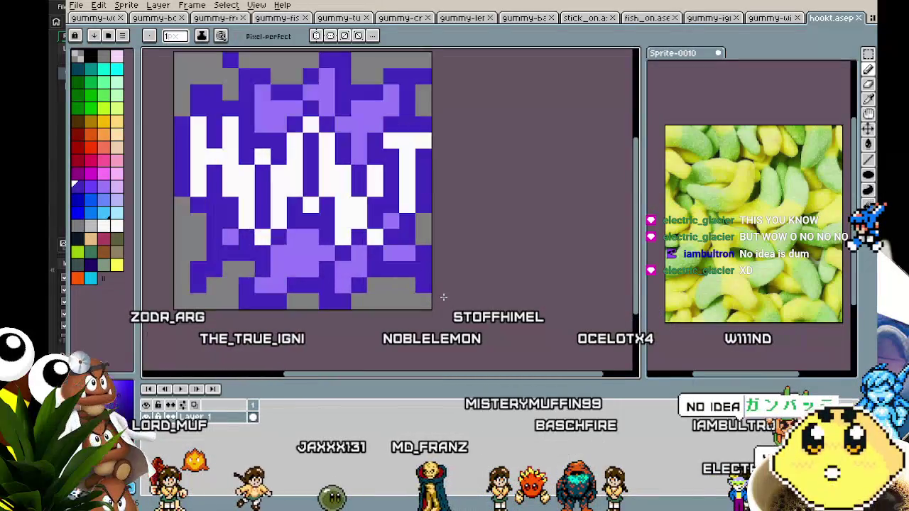
scroll(440, 298, "down", 1)
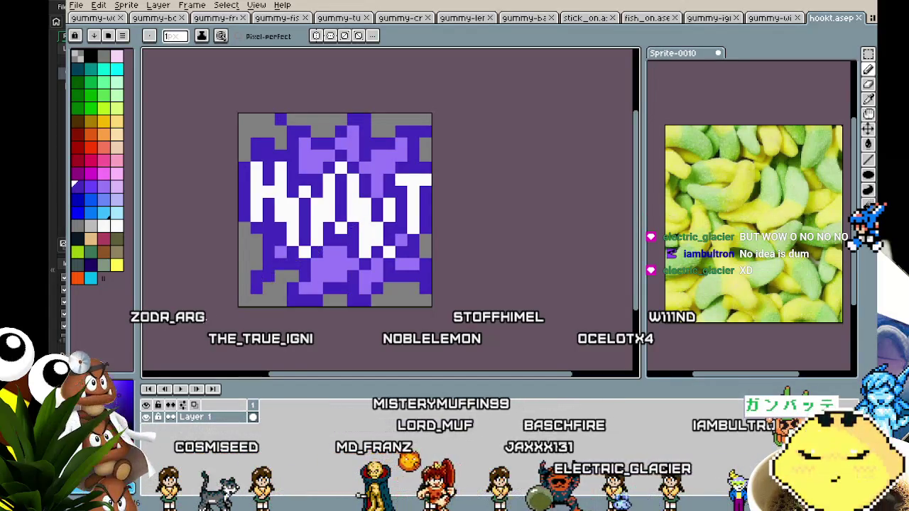
scroll(238, 307, "down", 1)
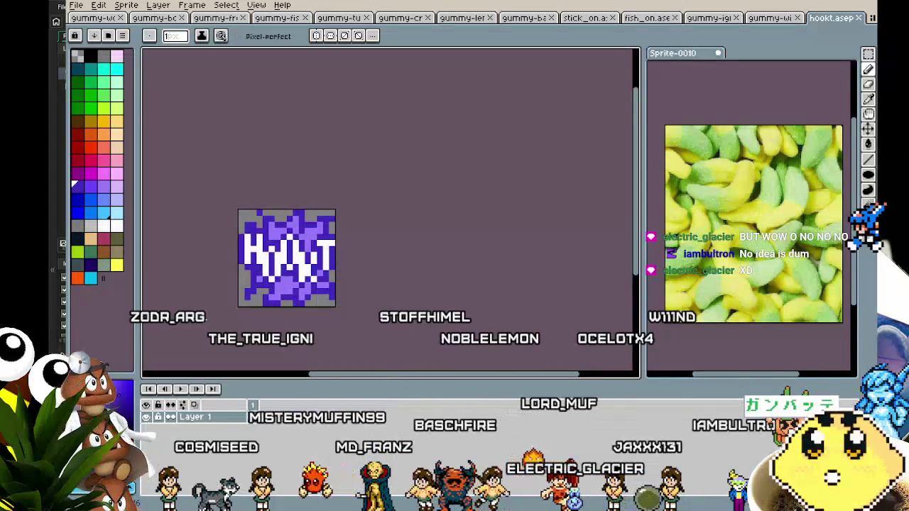
scroll(239, 307, "up", 1)
left_click_drag(214, 307, 143, 296)
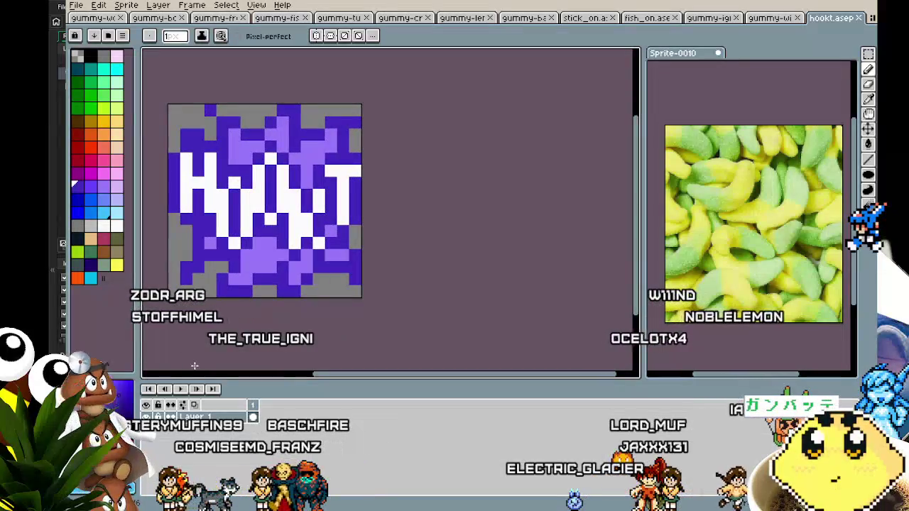
left_click_drag(197, 365, 218, 368)
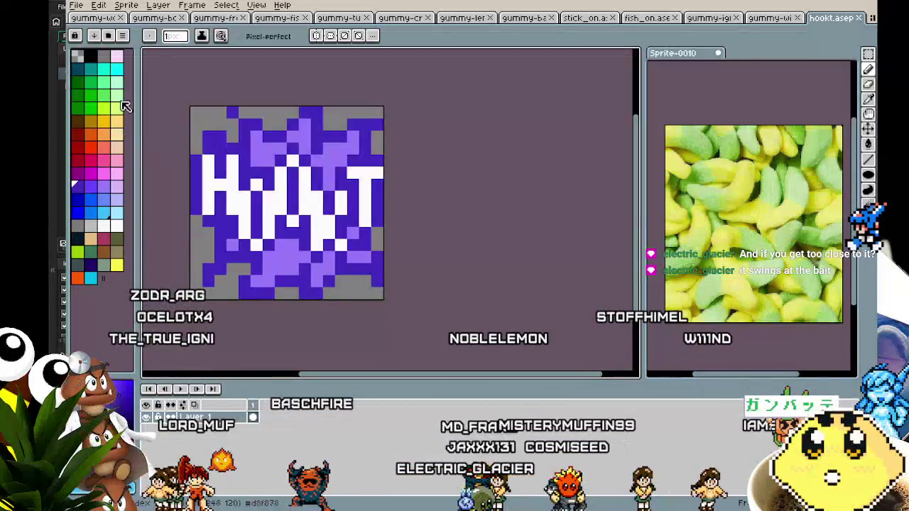
left_click(76, 5)
- Export hookt.png again and confirm overwriting the existing file
mouse_move(128, 104)
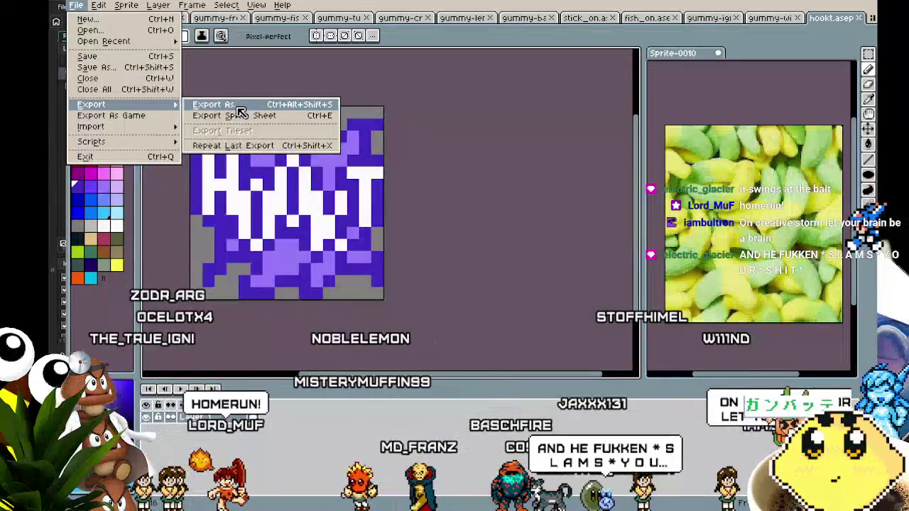
left_click(235, 107)
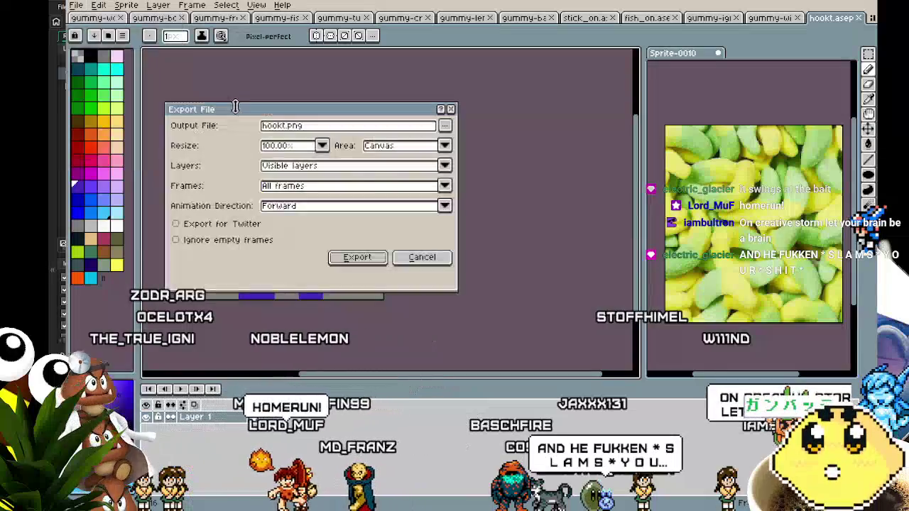
left_click(357, 259)
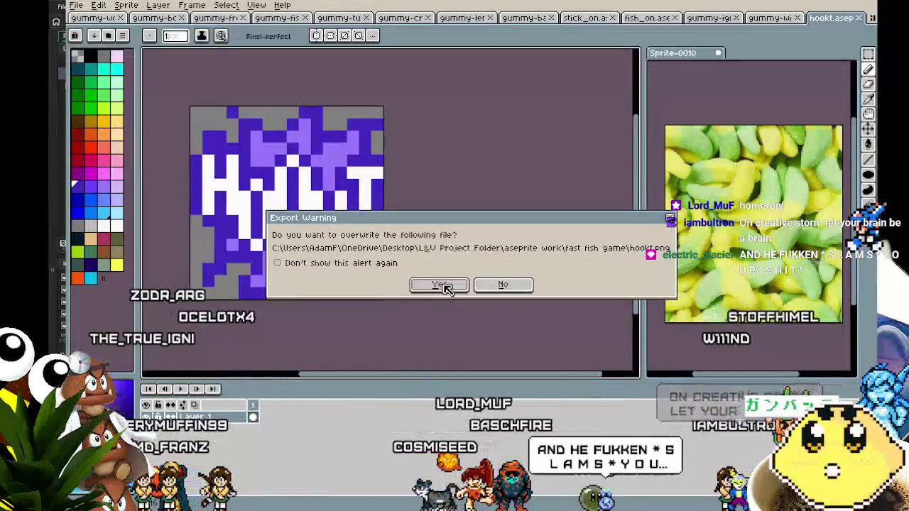
left_click(440, 285)
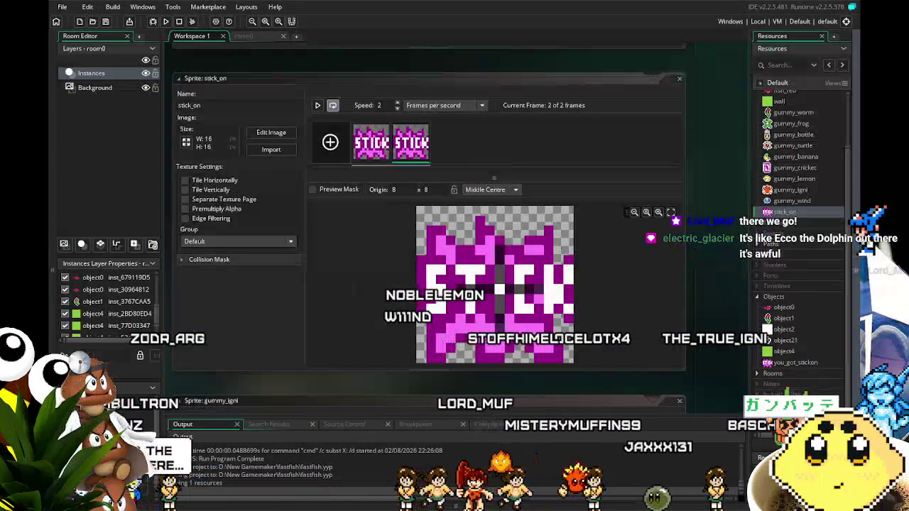
- Pan the GameMaker workspace to the stick_on sprite editor and save the project
mouse_move(306, 346)
left_mouse_down()
mouse_move(331, 336)
mouse_move(316, 312)
left_mouse_up()
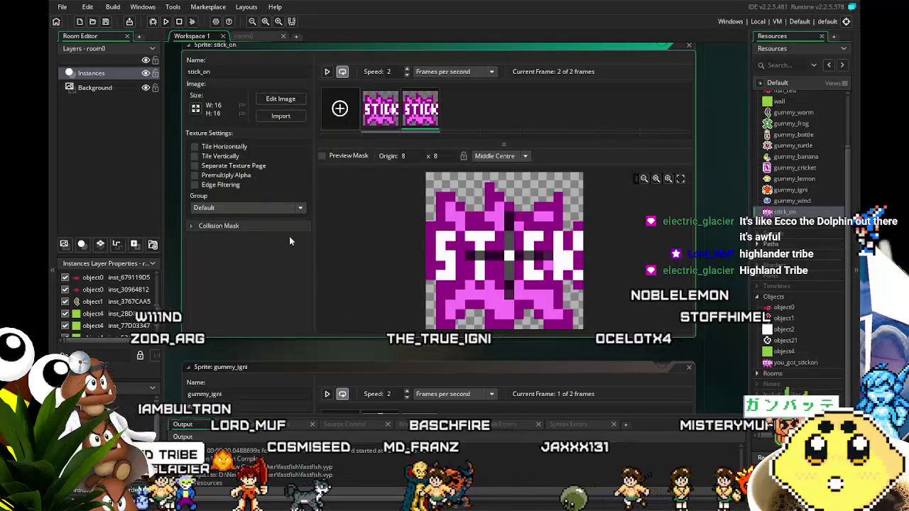
left_click(108, 22)
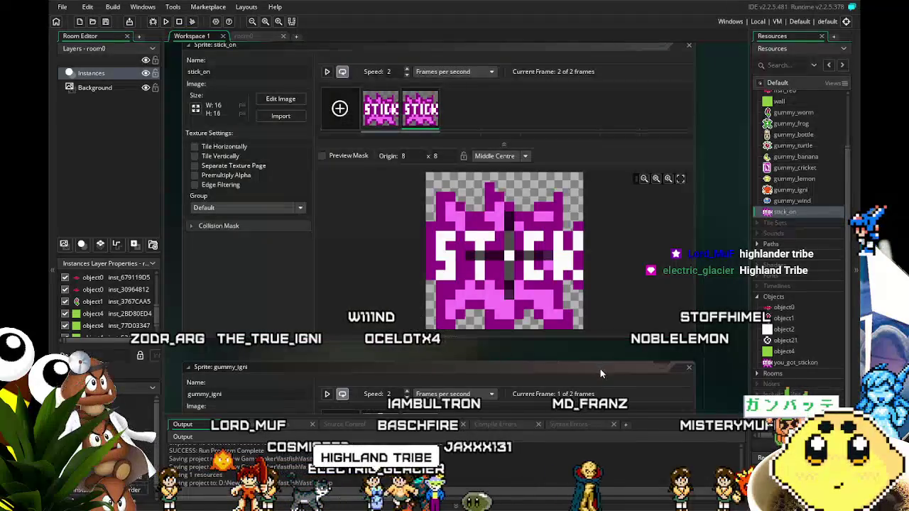
mouse_move(565, 364)
left_mouse_down()
mouse_move(512, 342)
mouse_move(497, 346)
left_mouse_up()
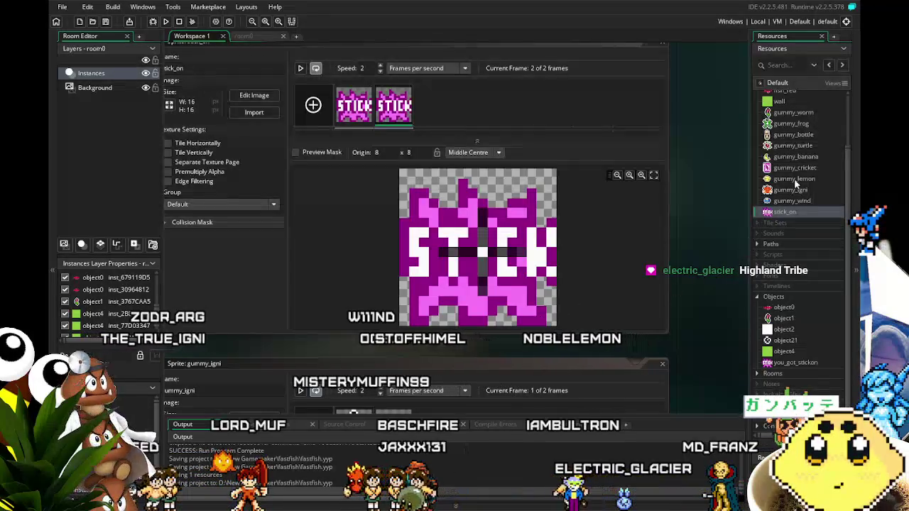
scroll(788, 183, "up", 3)
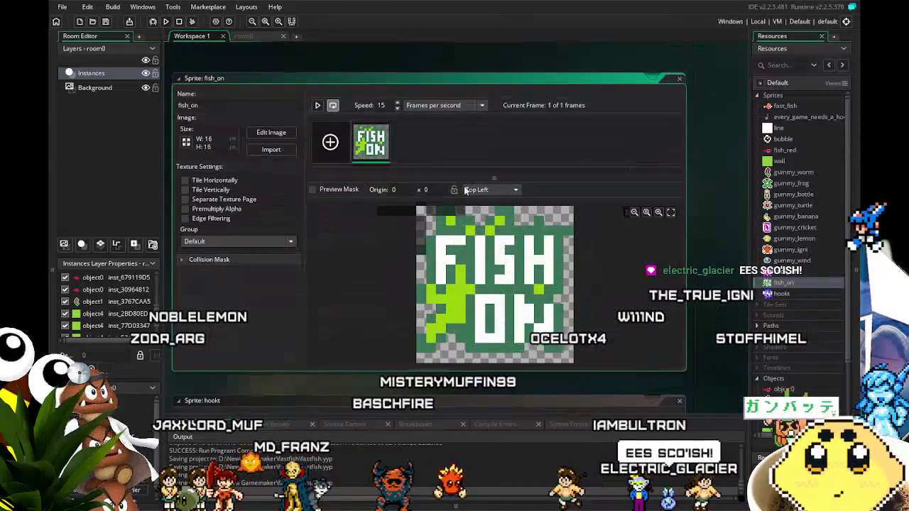
left_click(480, 190)
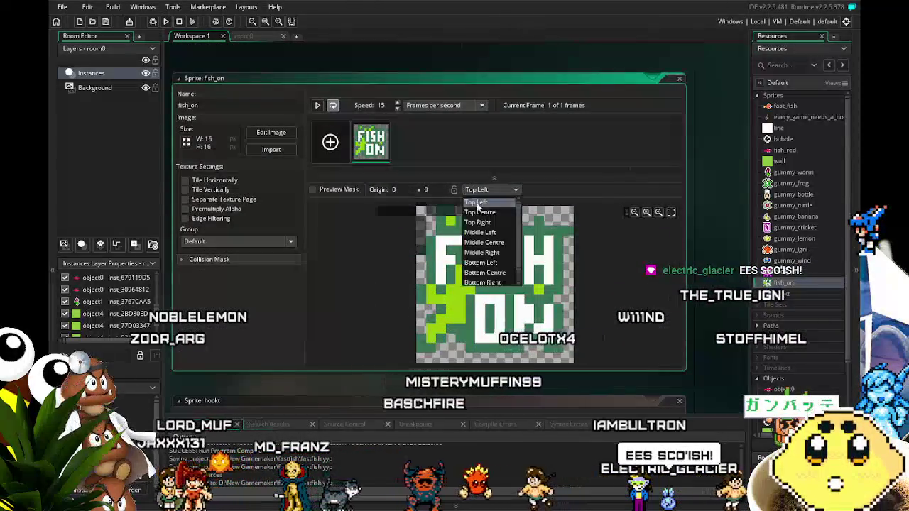
- Set the fish_on and hookt sprite origins to Middle Centre and save the project
left_click(483, 242)
double_click(780, 294)
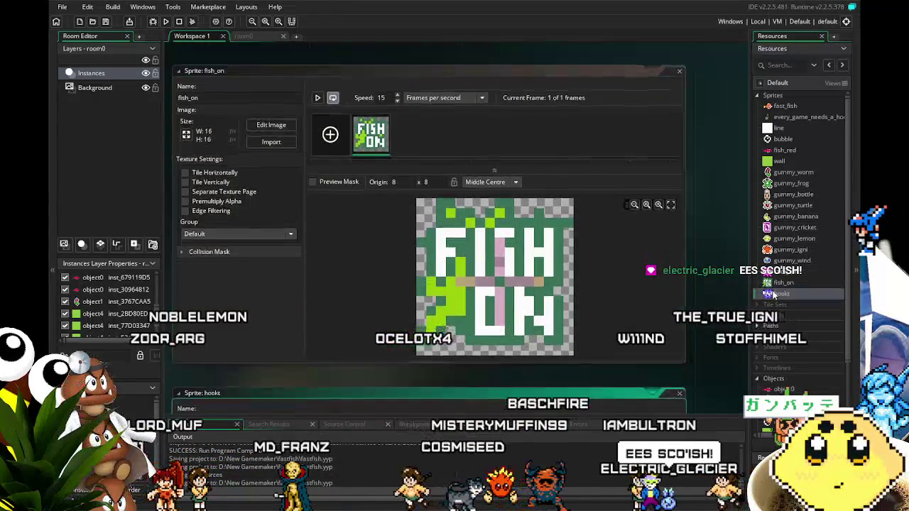
left_click(490, 190)
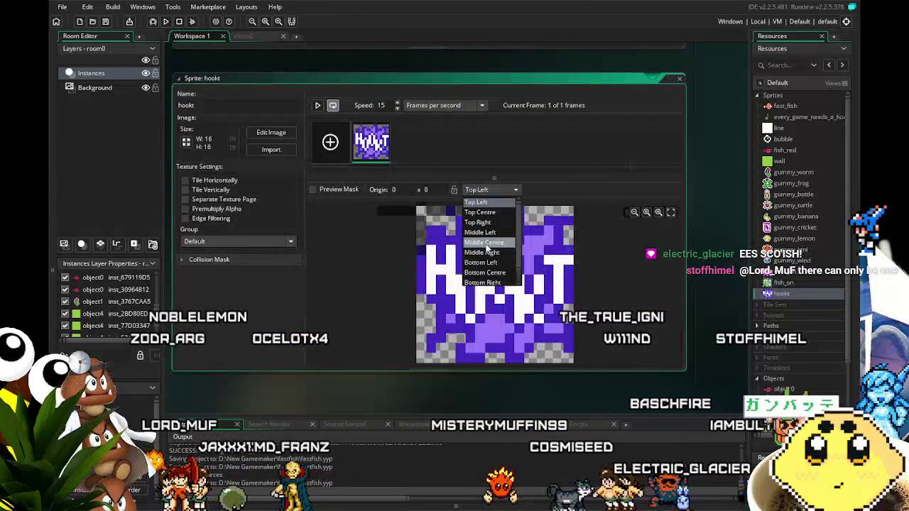
left_click(485, 243)
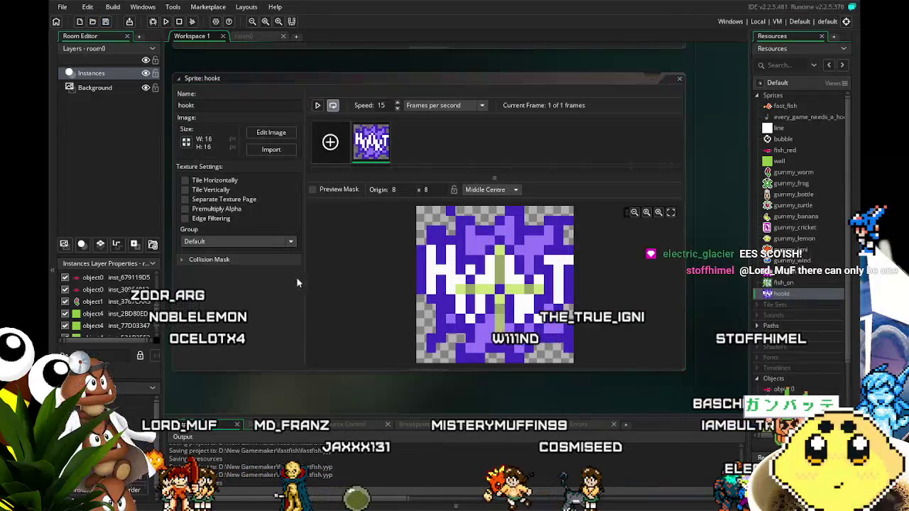
left_click_drag(415, 403, 367, 405)
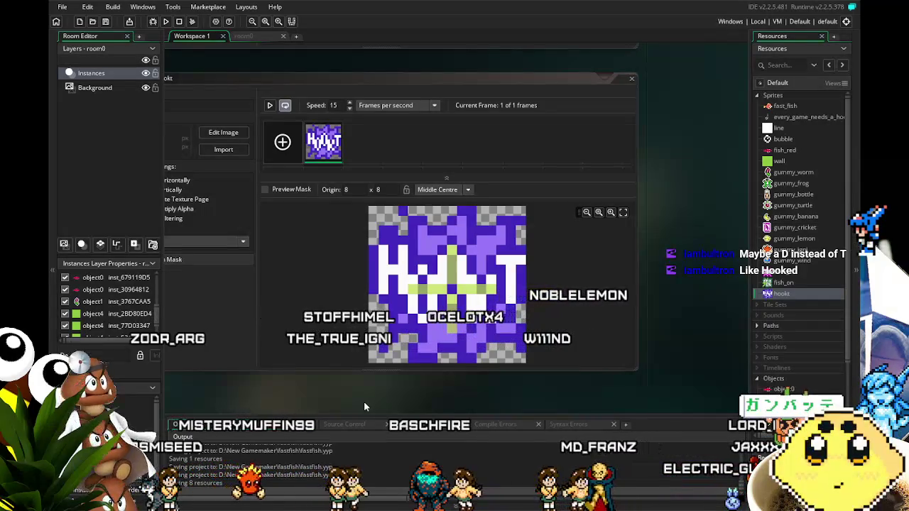
left_click(110, 26)
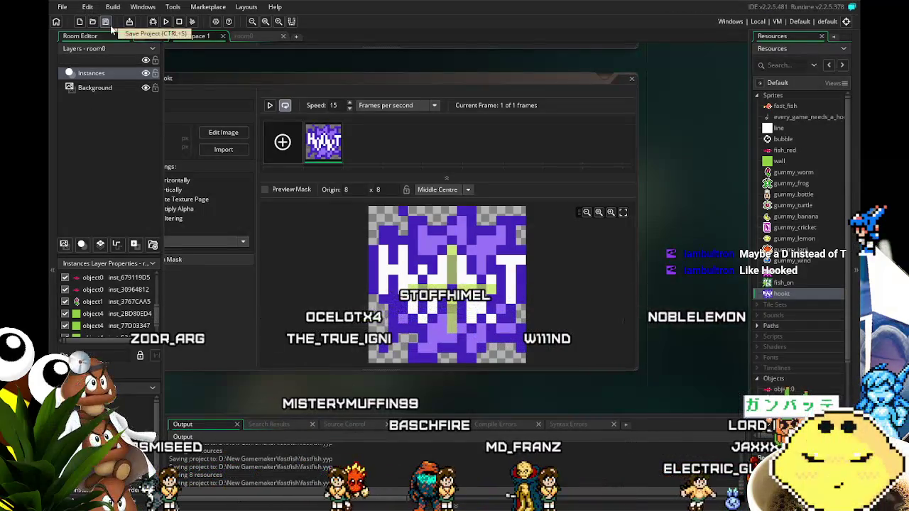
- Open the you_got_stickon object from the Resources list
scroll(255, 406, "right", 1)
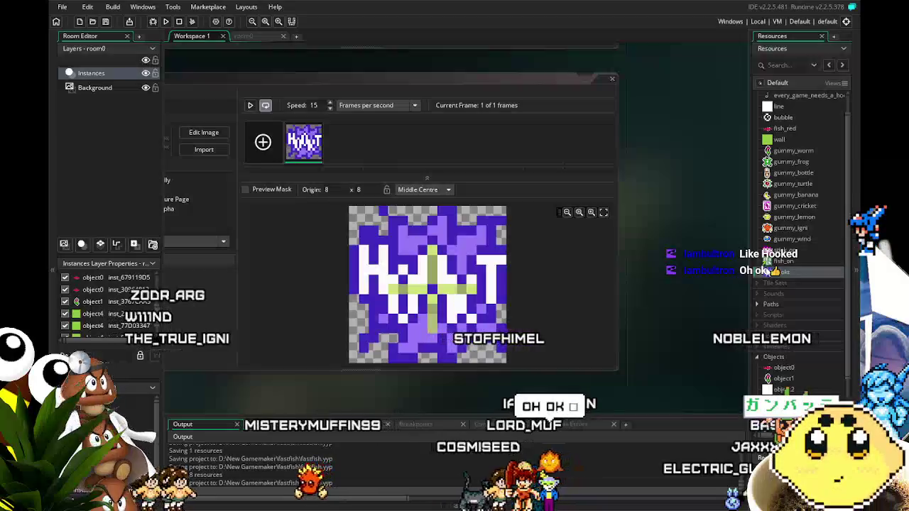
scroll(808, 364, "down", 1)
scroll(808, 365, "down", 1)
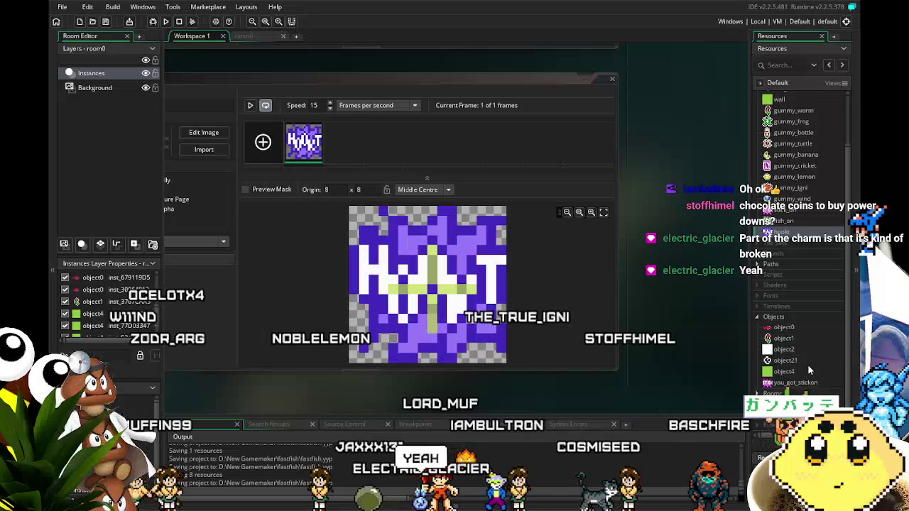
scroll(780, 313, "down", 1)
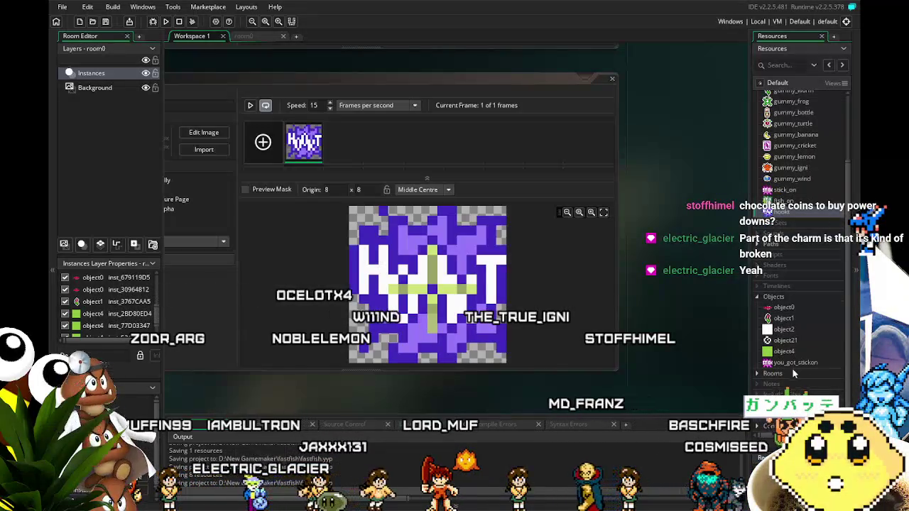
double_click(786, 366)
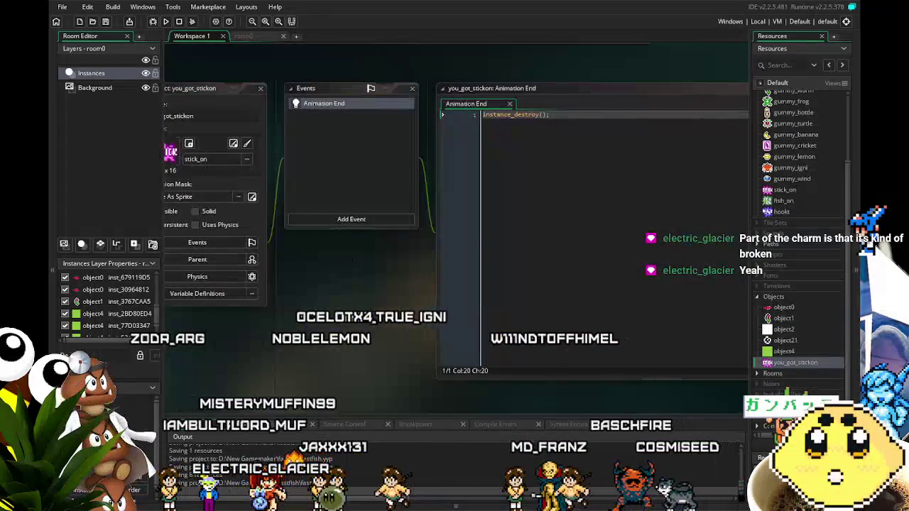
- Add a Create event to you_got_stickon and delete its placeholder comment lines
left_click(350, 222)
left_click(369, 226)
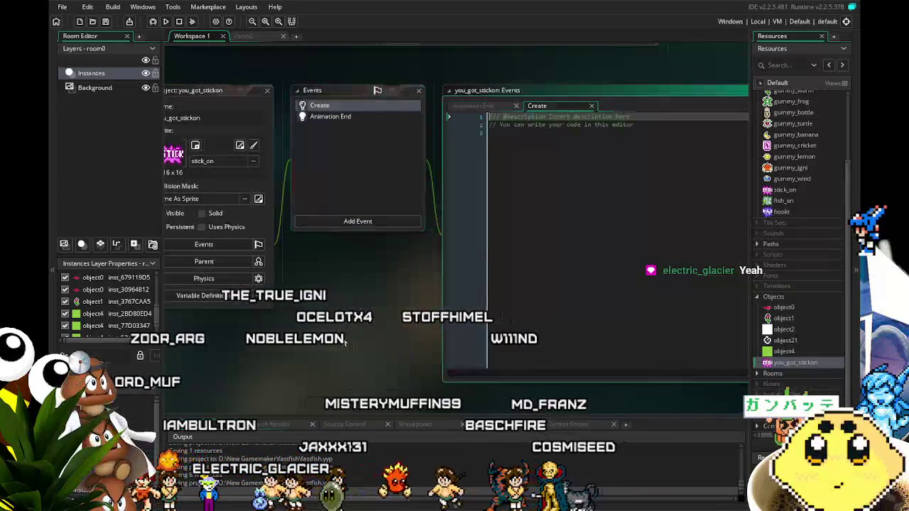
key("ctrl+a")
key("BackSpace")
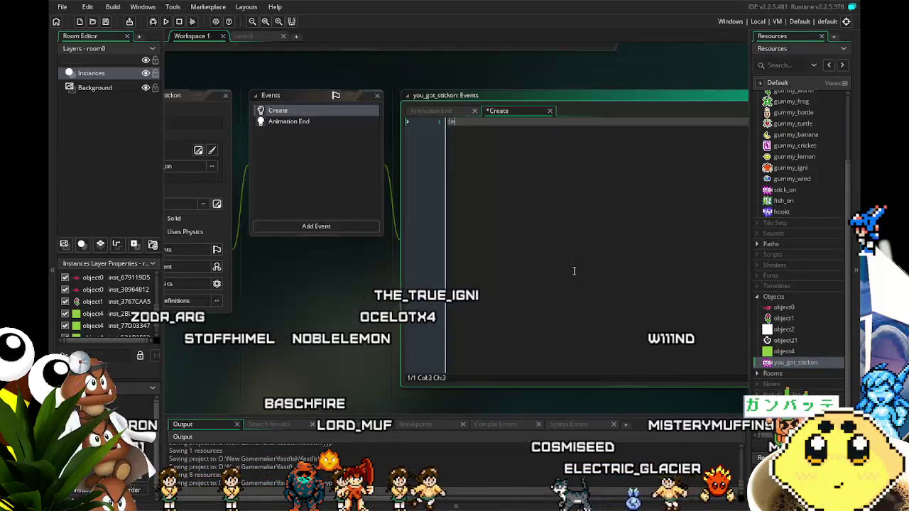
- Erase the half-typed code and open object1's Create code to copy from
type("agine")
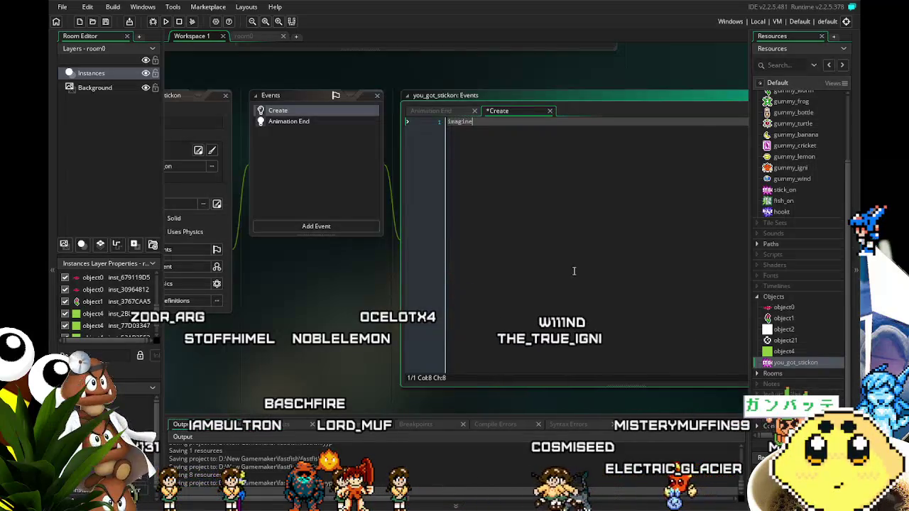
key("BackSpace")
key("BackSpace")
key("BackSpace")
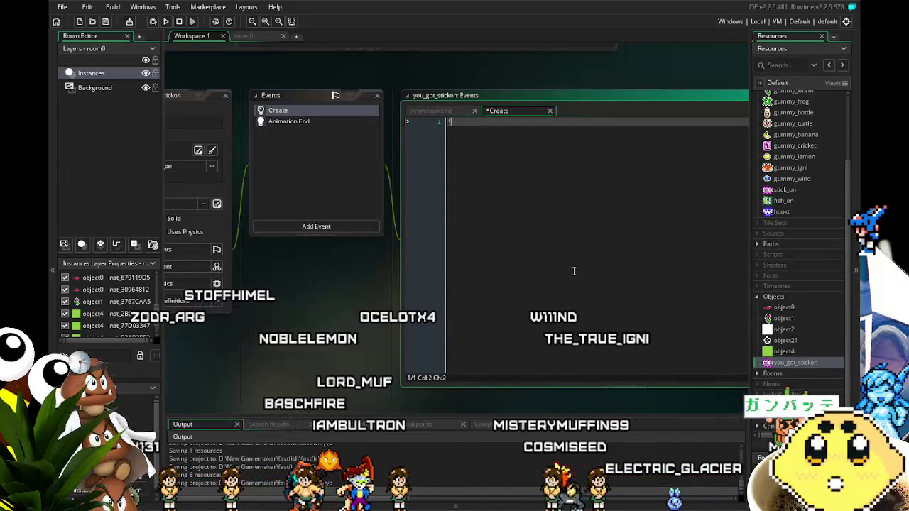
type("mage_")
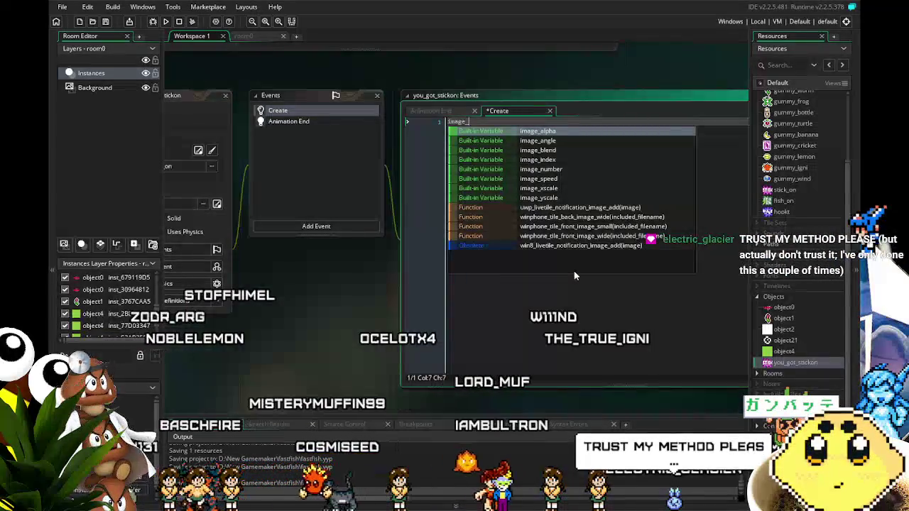
type("ind")
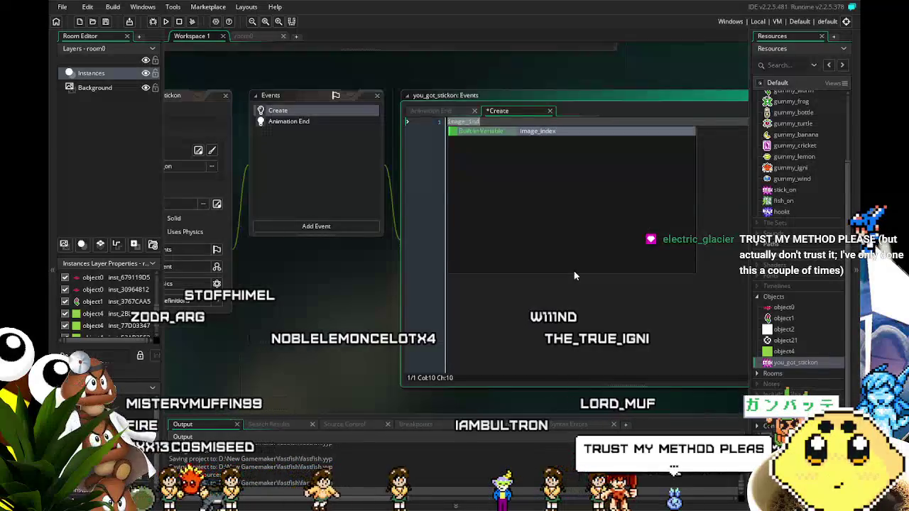
key("BackSpace")
key("BackSpace")
key("BackSpace")
double_click(805, 319)
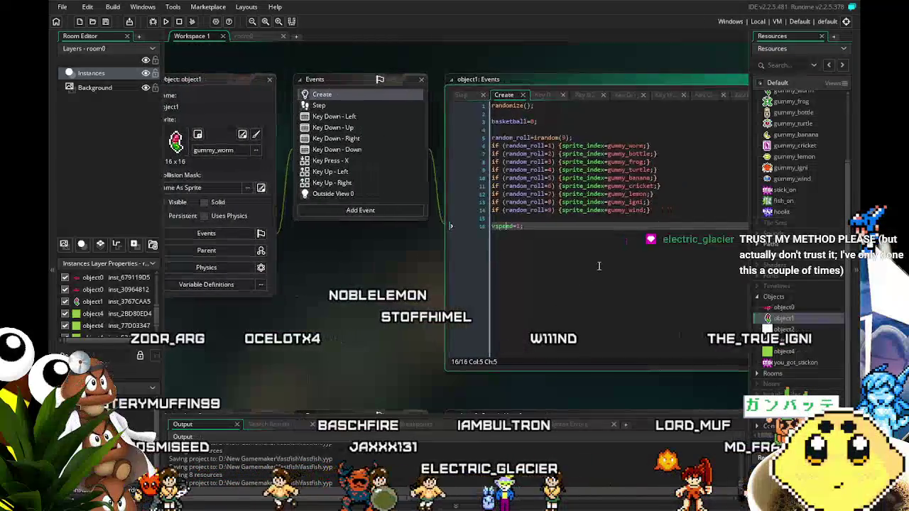
- Copy object1's random sprite-roll code into you_got_stickon's Create event
left_click(682, 209)
left_click_drag(682, 209, 475, 139)
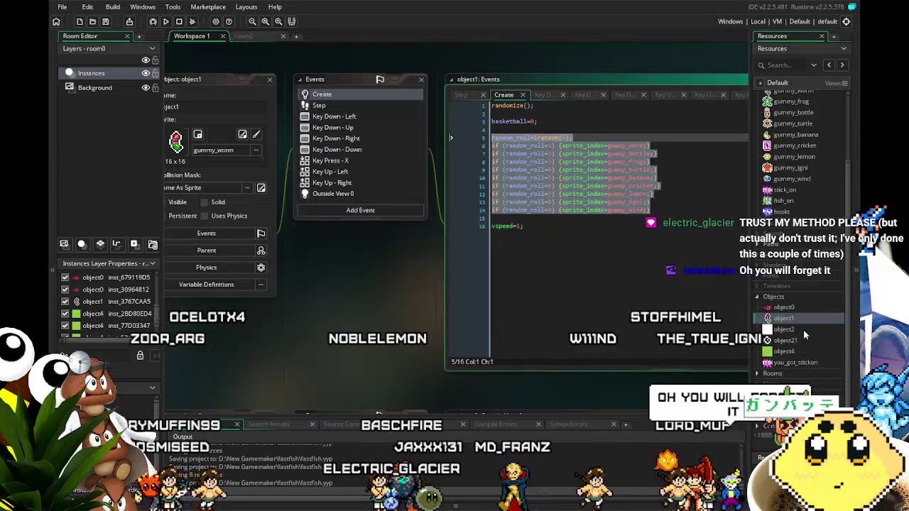
left_click(792, 364)
double_click(792, 364)
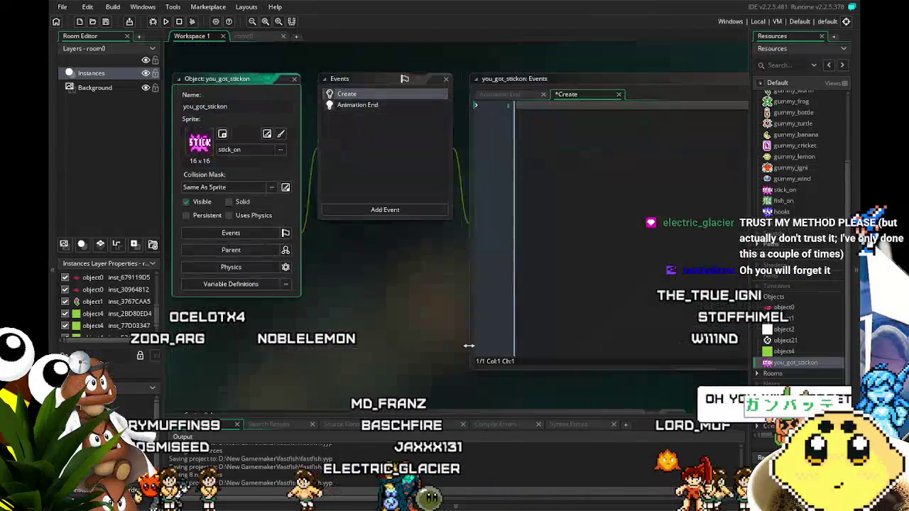
type("random_roll=irandom(9); if (random_roll=1) {sprite_index=gummy_worm;} if (random_roll=2) {sprite_index=gummy_bottle;} if (random_roll=3) {sprite_index=gummy_frog;} if (random_roll=4) {sprite_index=gummy_turtle;} if (random_roll=5) {sprite_index=gummy_banana;} if (random_roll=6) {sprite_index=gummy_cricket;} if (random_roll=7) {sprite_index=gummy_lemon;} if (random_roll=8) {sprite_index=gummy_igni;} if (random_roll=9) {sprite_index=gummy_wind;}")
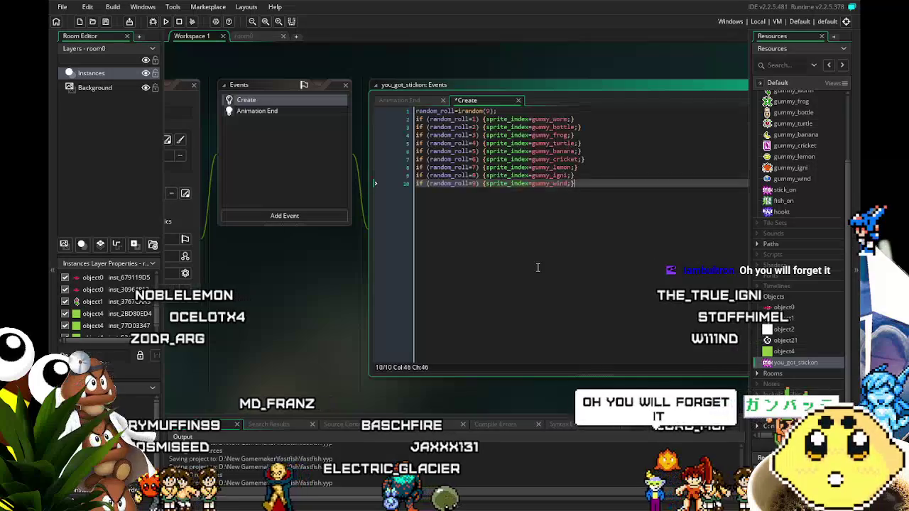
- Change irandom(9) to irandom(3), delete the extra sprite lines 6–10, and save
left_click(490, 111)
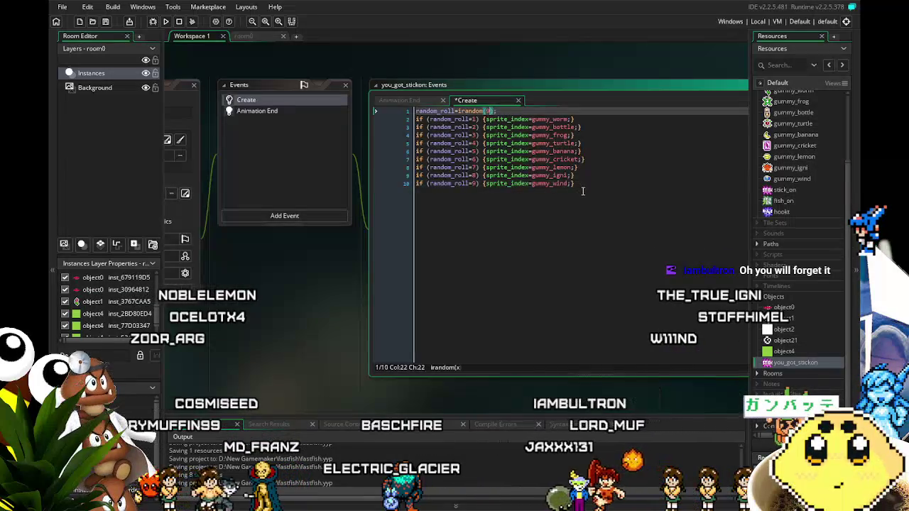
type("3")
mouse_move(583, 192)
left_mouse_down()
mouse_move(426, 175)
mouse_move(352, 140)
left_mouse_up()
key("BackSpace")
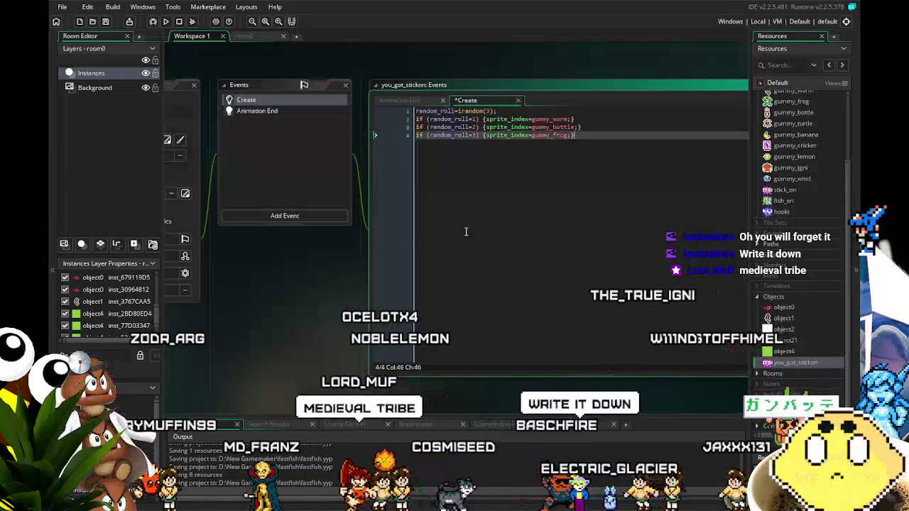
key("ctrl+s")
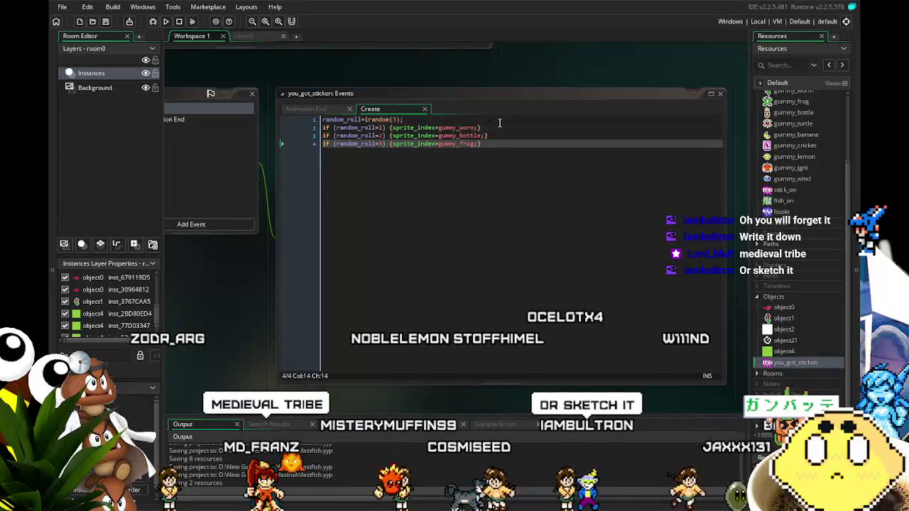
- Replace gummy_worm, gummy_bottle and gummy_frog with stick_on, fish_on and hookt, then save
left_click(475, 128)
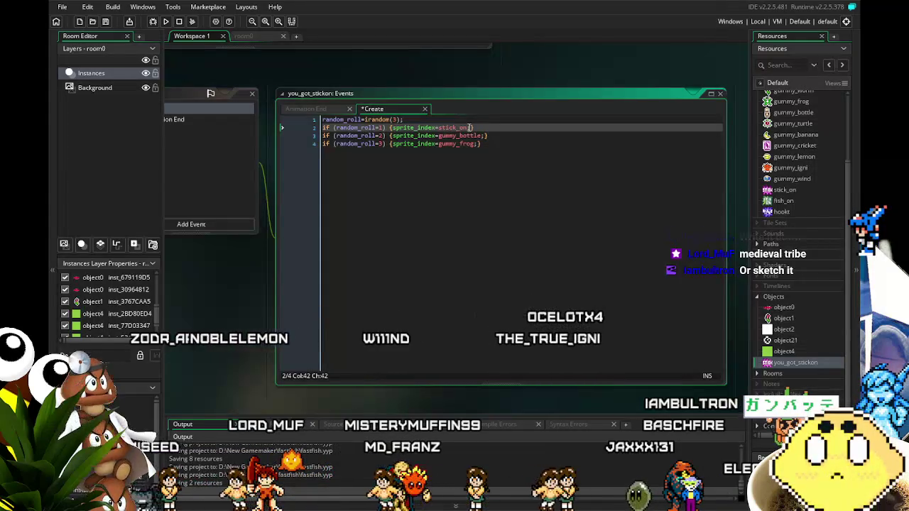
left_click(474, 135)
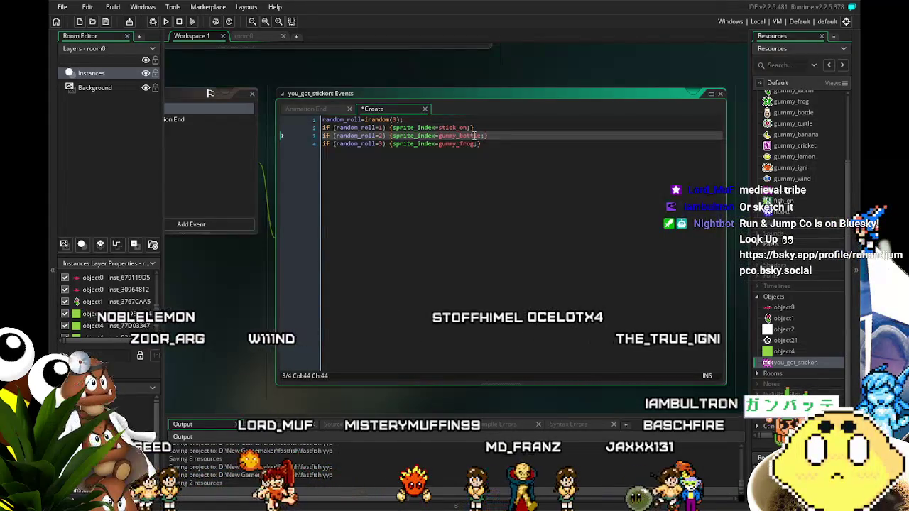
double_click(475, 135)
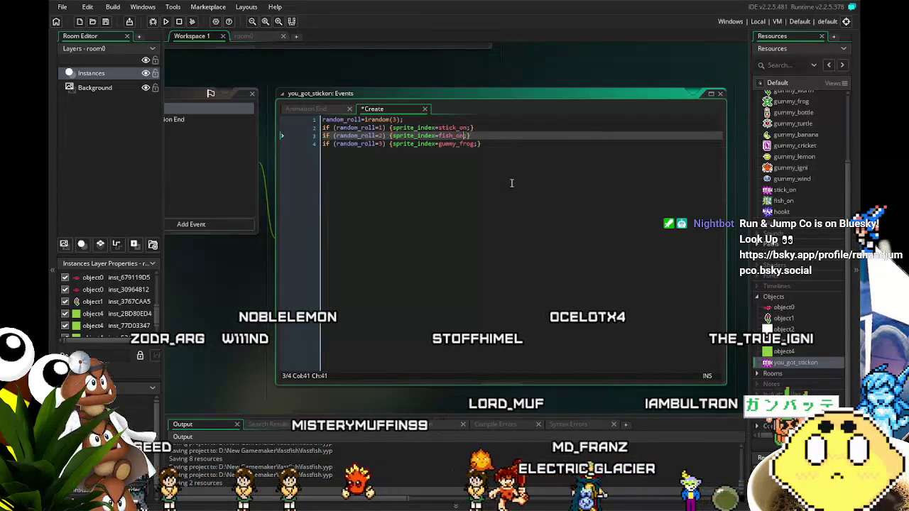
left_click(470, 143)
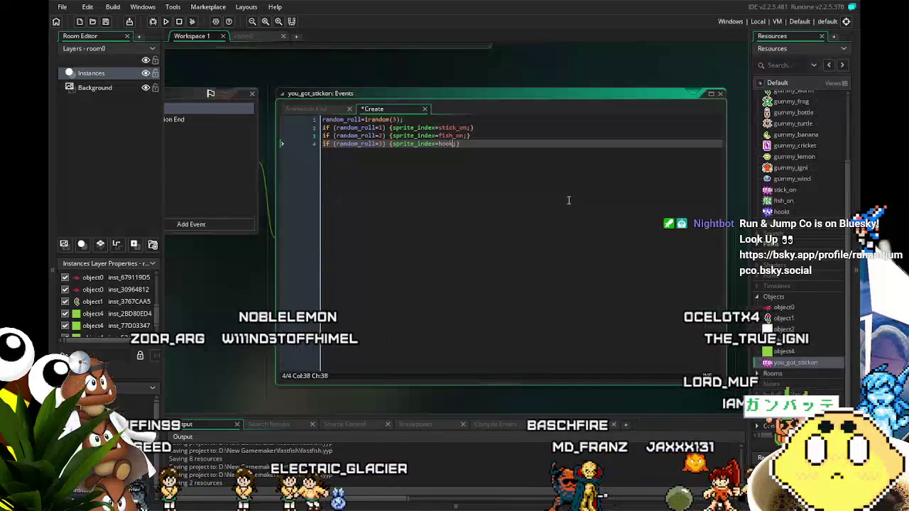
key("BackSpace")
key("ctrl+s")
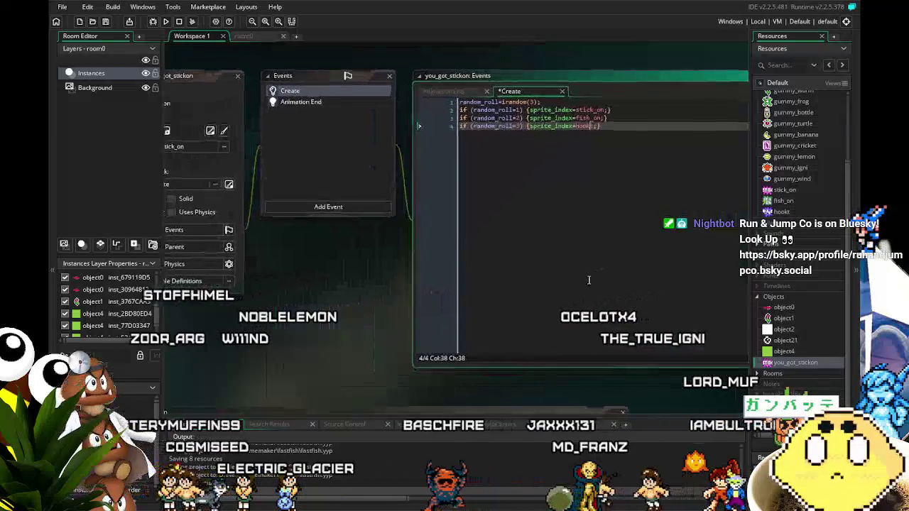
left_click(314, 106)
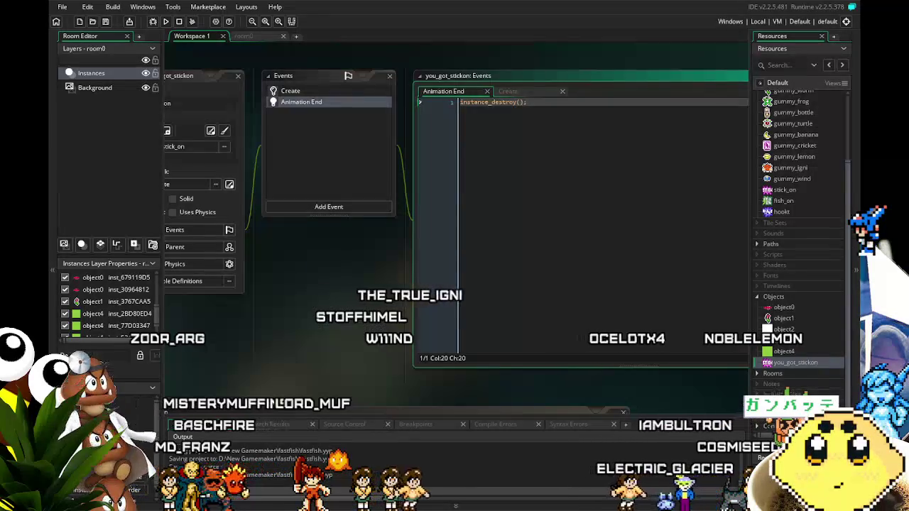
- Look over the fish in room0, then open object0's Create code with its fish_on error
left_click(227, 300)
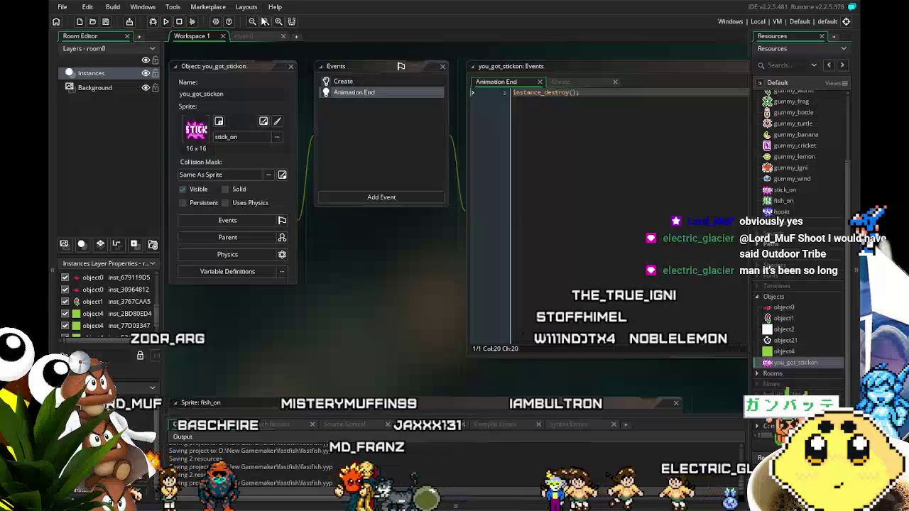
left_click(244, 36)
left_click(192, 36)
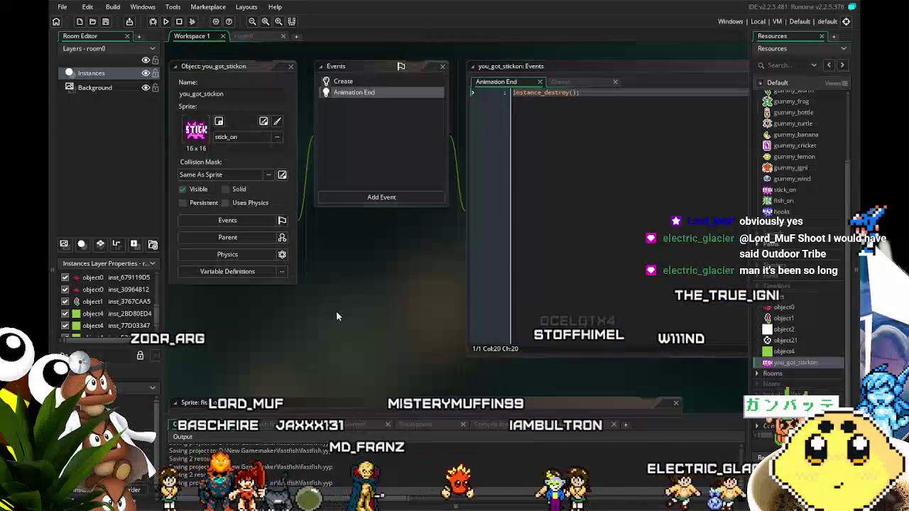
left_click_drag(336, 316, 363, 346)
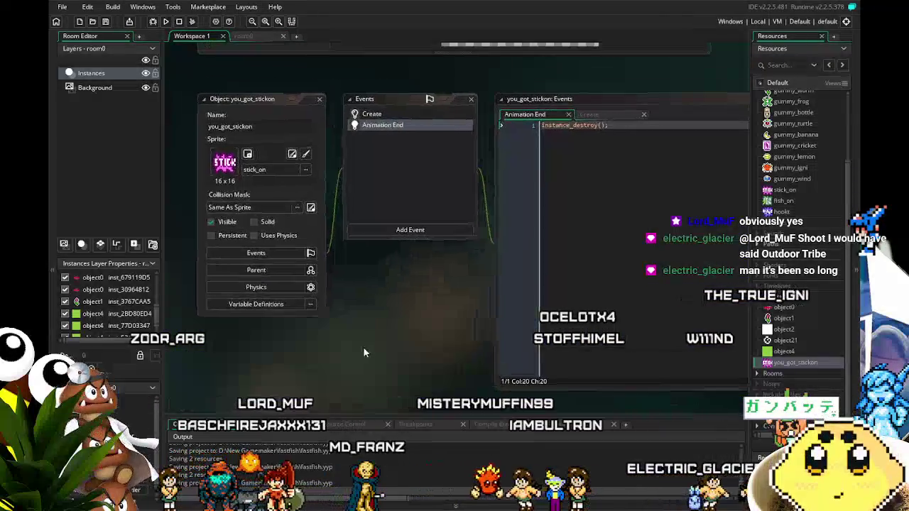
left_click(250, 38)
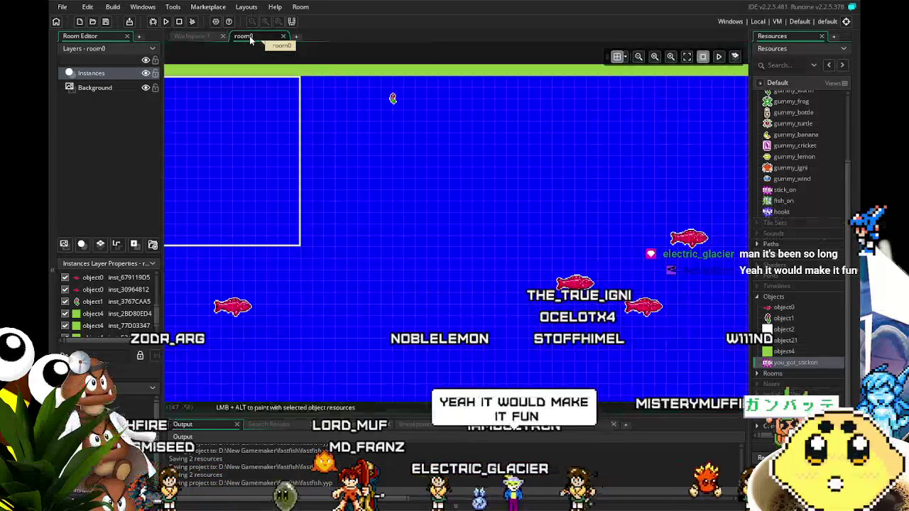
mouse_move(262, 305)
left_mouse_down()
mouse_move(334, 269)
mouse_move(318, 253)
mouse_move(347, 204)
left_mouse_up()
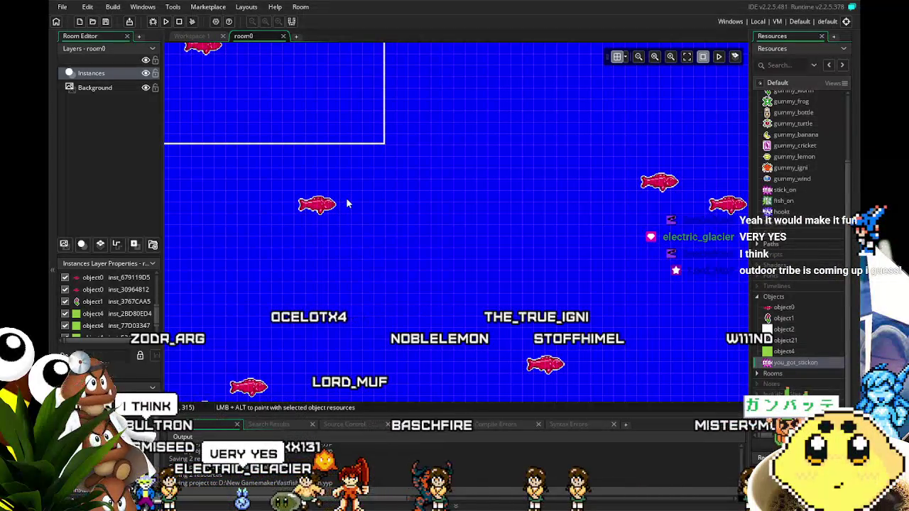
left_click_drag(353, 224, 340, 297)
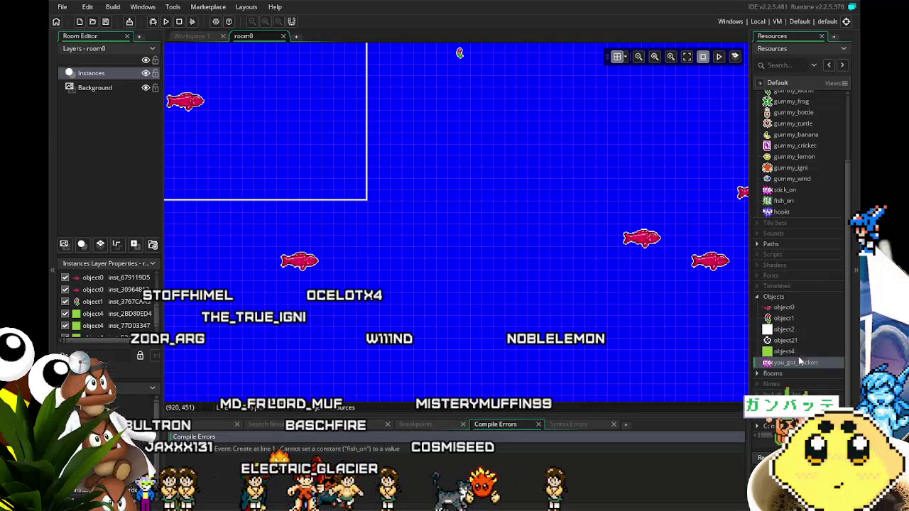
double_click(781, 308)
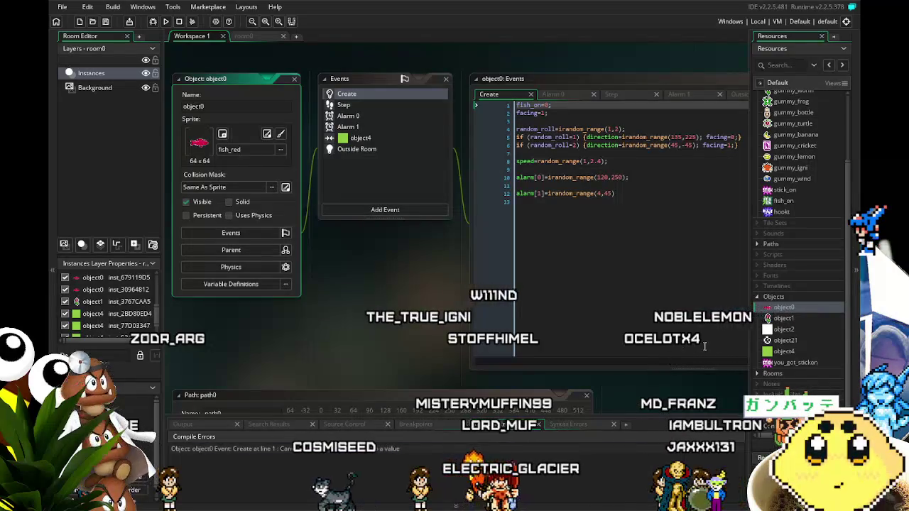
- Rename the fish_on sprite to fishon by removing the underscore
double_click(791, 363)
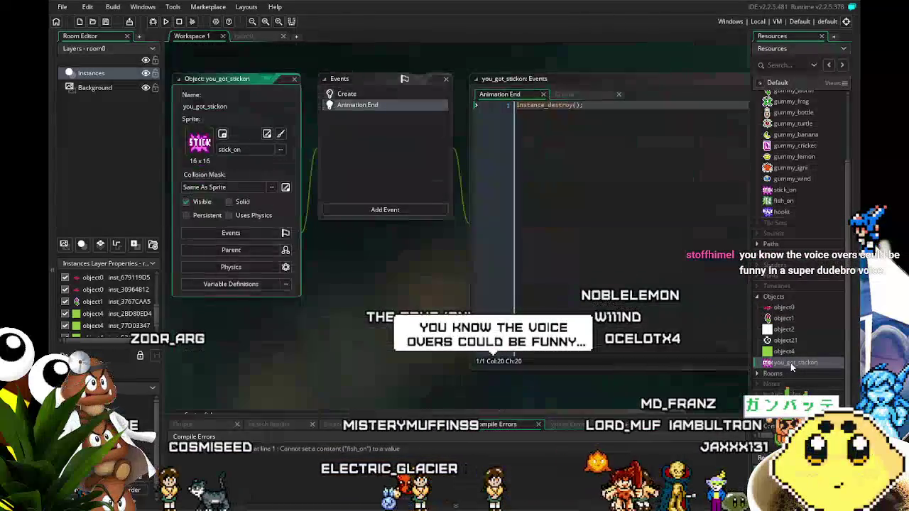
double_click(784, 351)
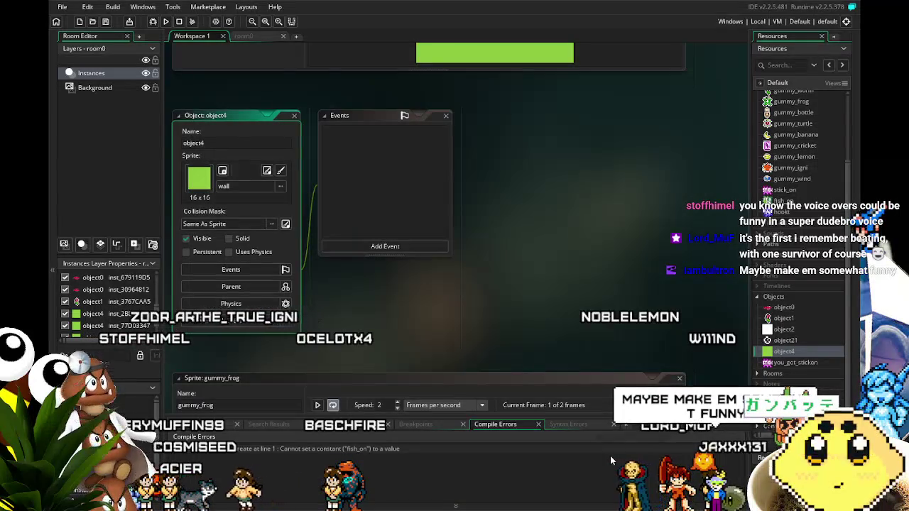
left_click(785, 201)
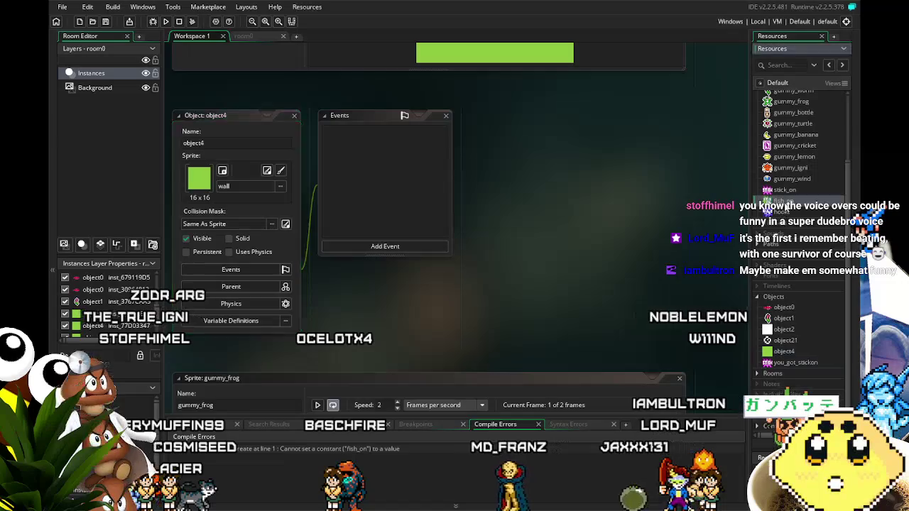
double_click(784, 201)
left_click(187, 105)
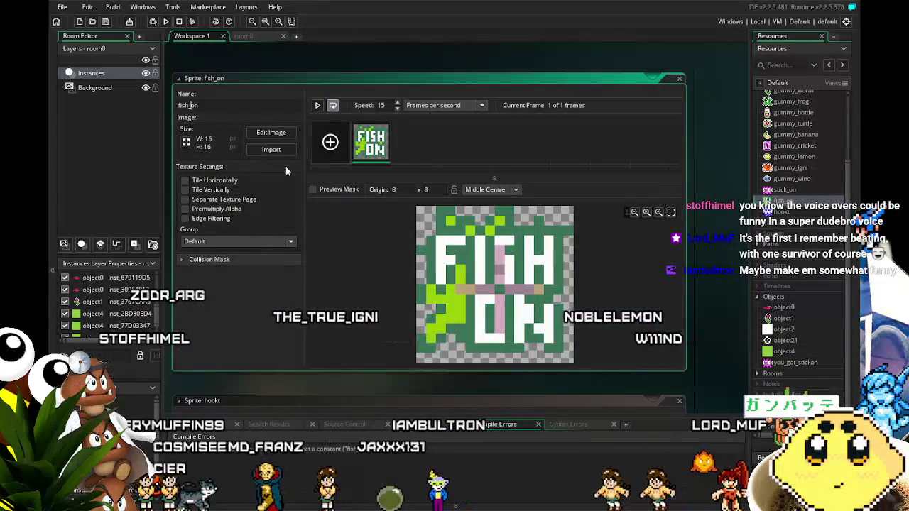
key("BackSpace")
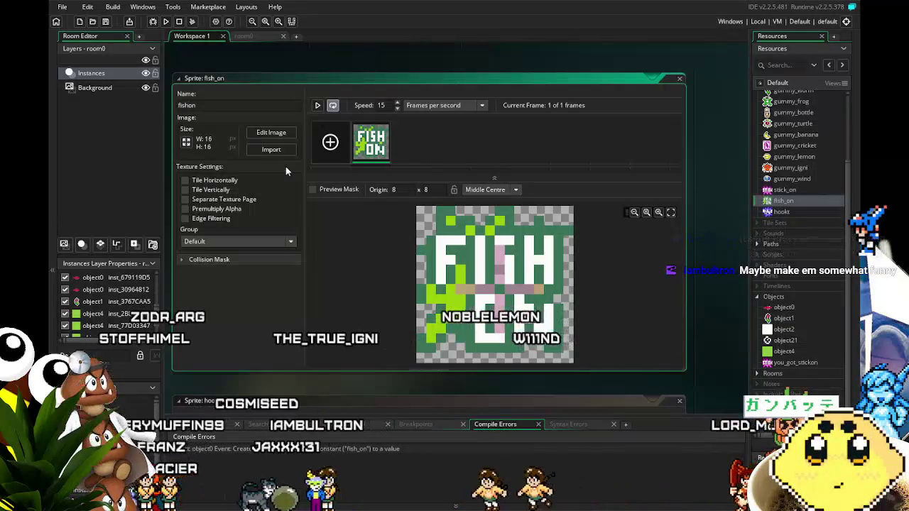
key("Return")
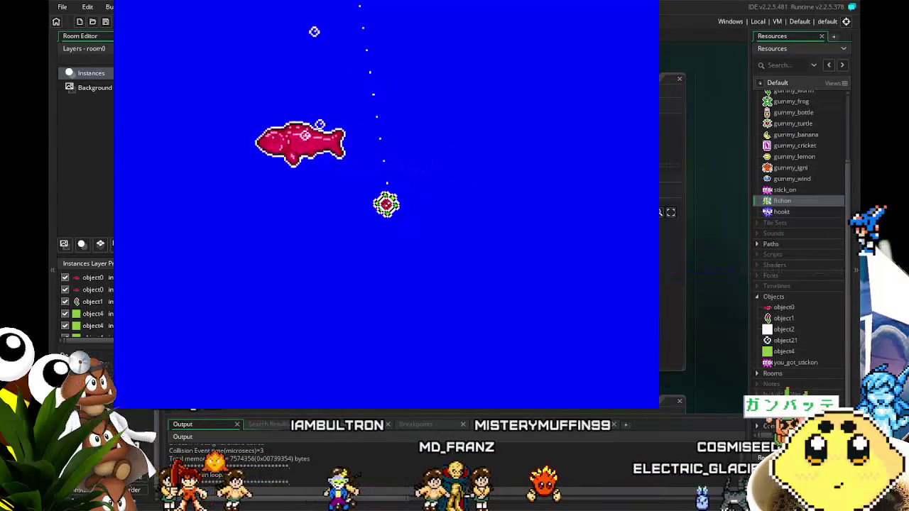
- Move the hook in the test run, then close the game window
key("Left")
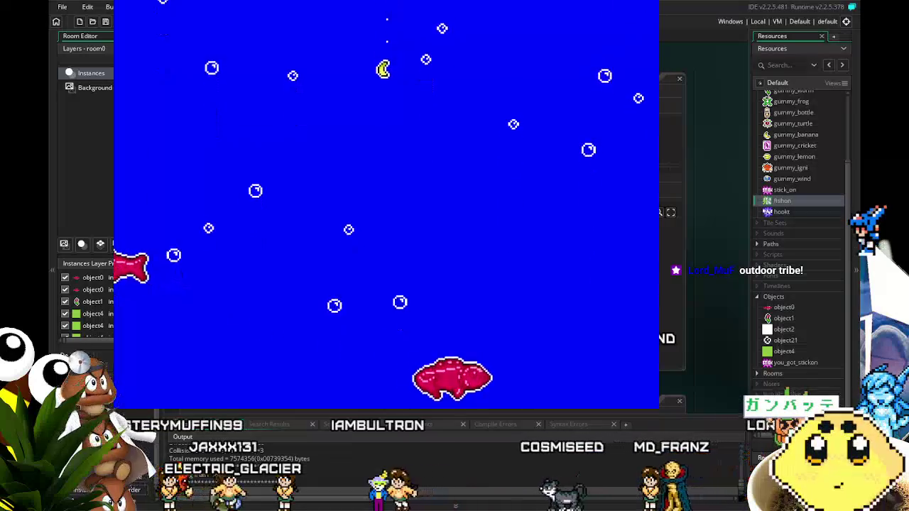
left_click(778, 65)
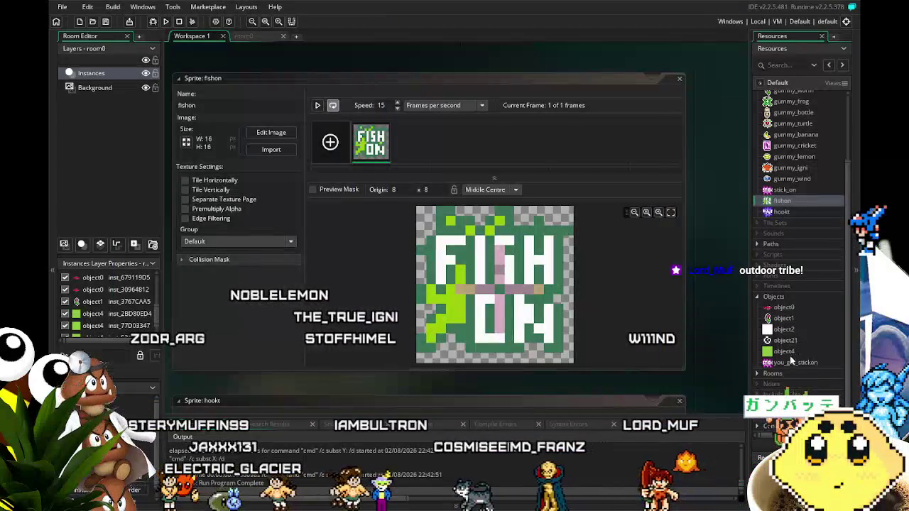
- Change fish_on to fishon on line 3 of you_got_stickon's Create code and run the game
left_click(789, 364)
double_click(789, 363)
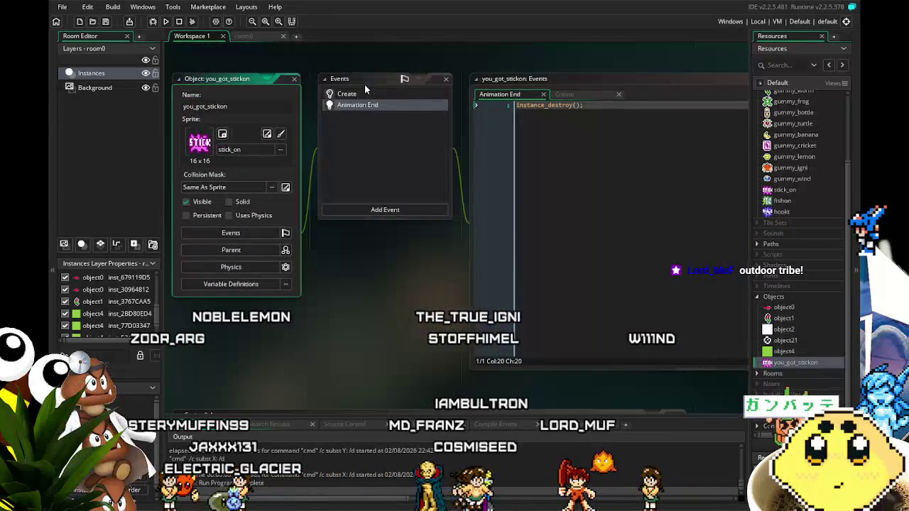
left_click(369, 97)
left_click_drag(418, 330, 338, 333)
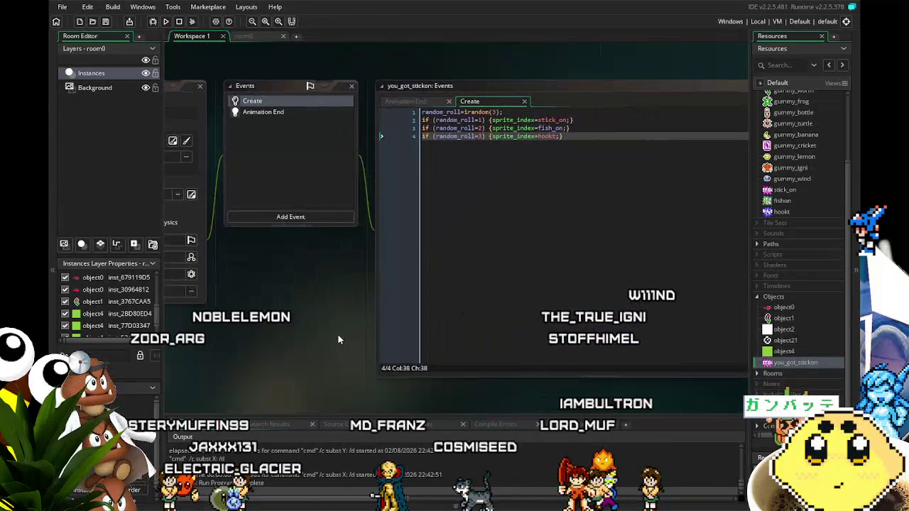
left_click(552, 120)
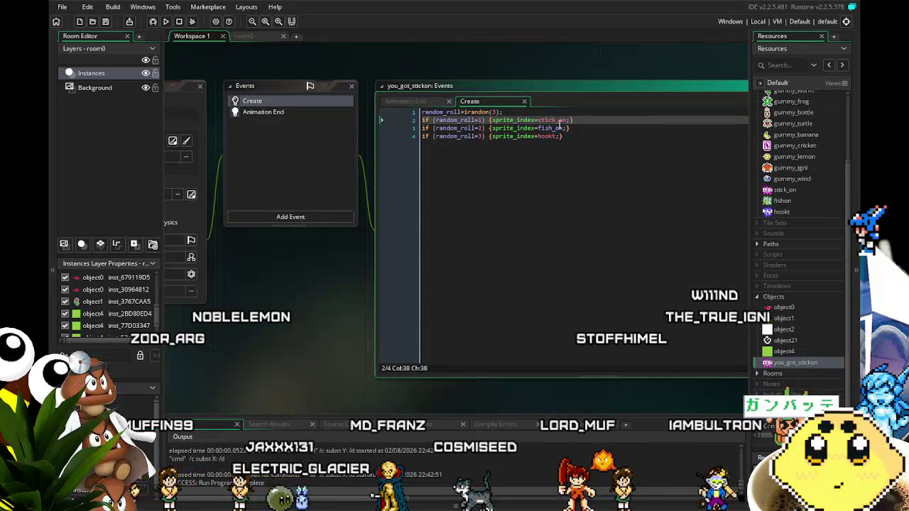
left_click(556, 128)
key("BackSpace")
left_click(565, 196)
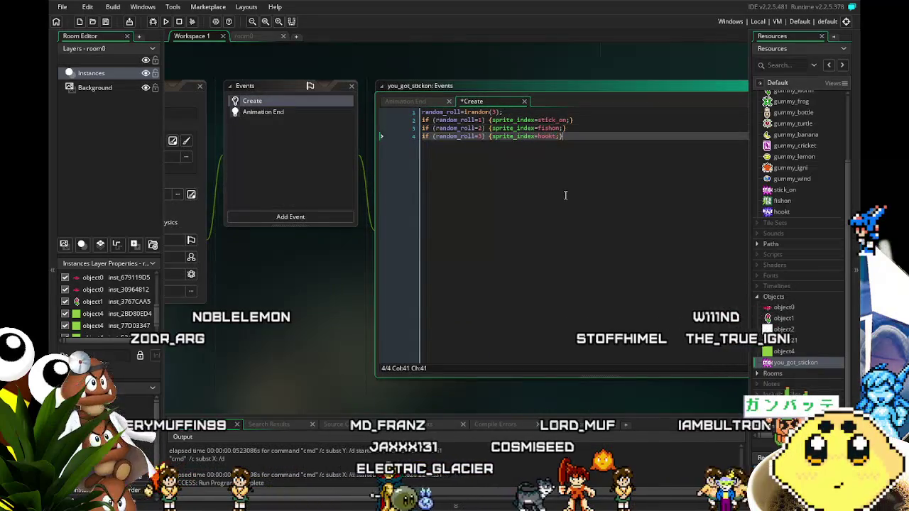
left_click_drag(273, 317, 339, 321)
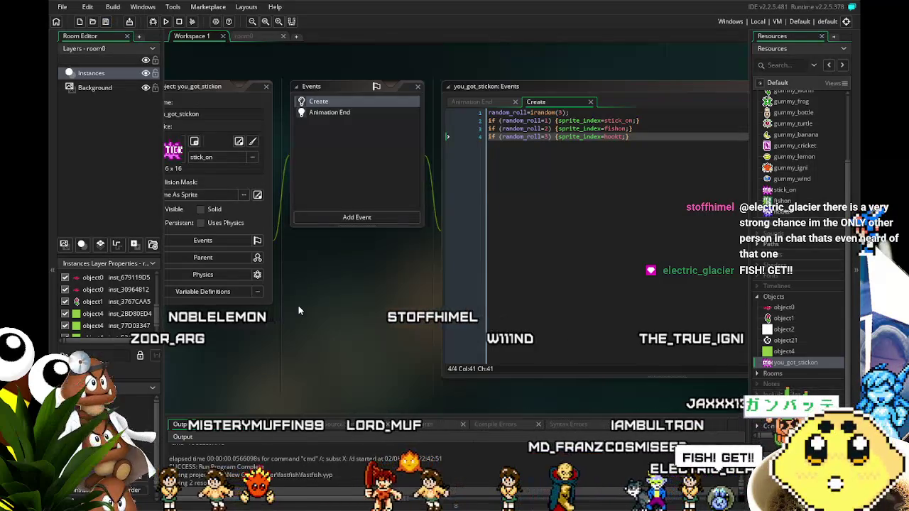
left_click(166, 22)
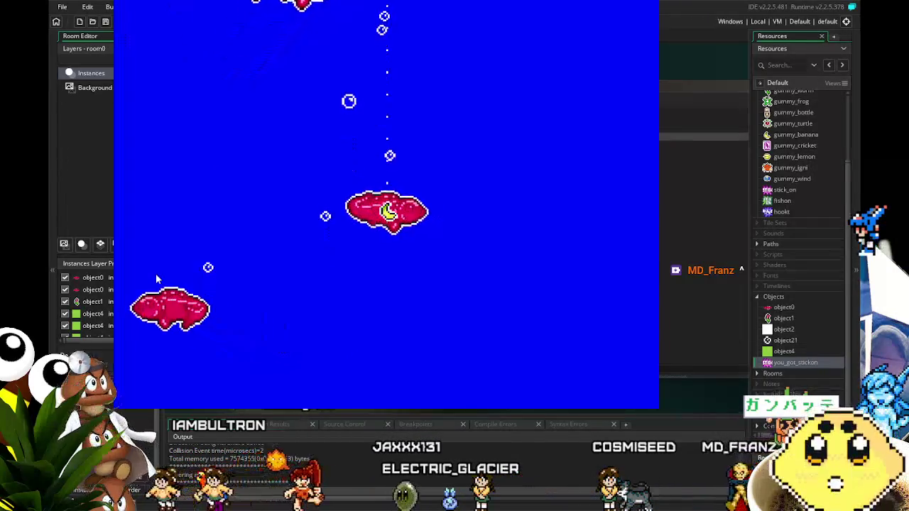
key("Escape")
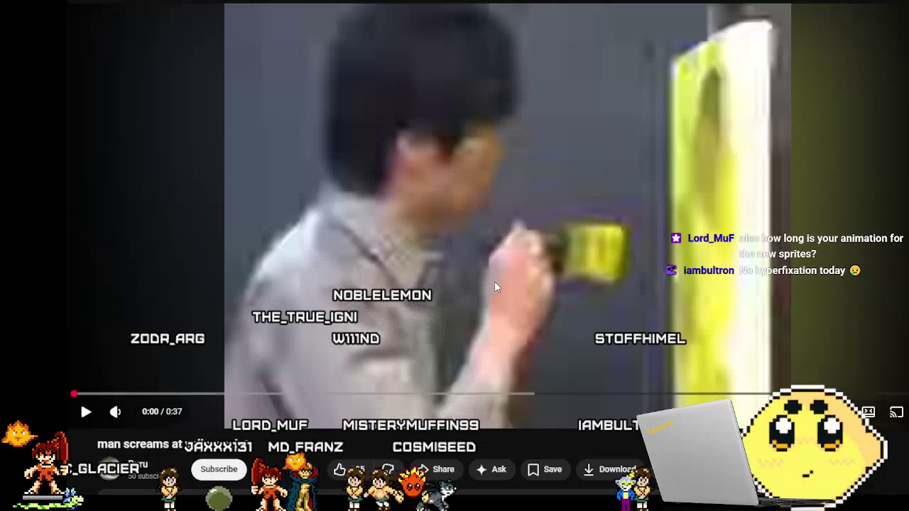
left_click(494, 281)
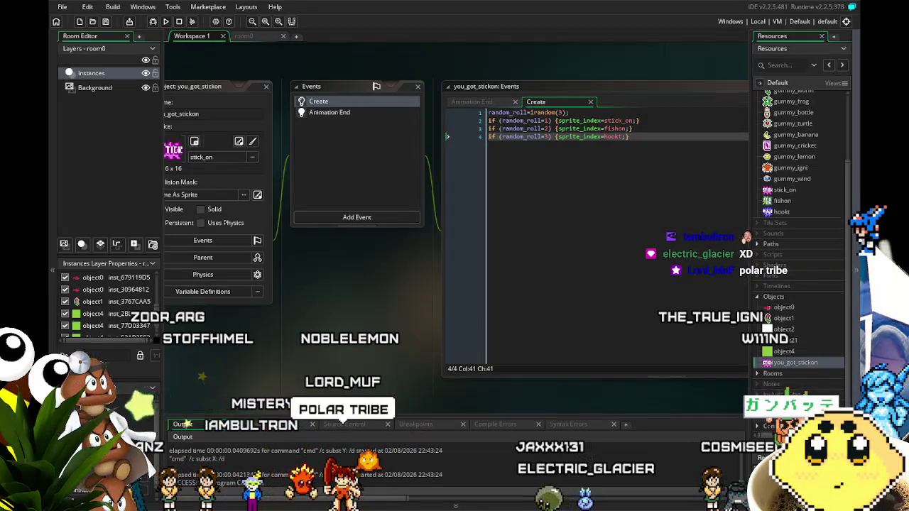
- Review the Create code's irandom(3) roll picking stick_on, fishon or hookt
mouse_move(323, 321)
left_mouse_down()
mouse_move(291, 324)
mouse_move(309, 330)
left_mouse_up()
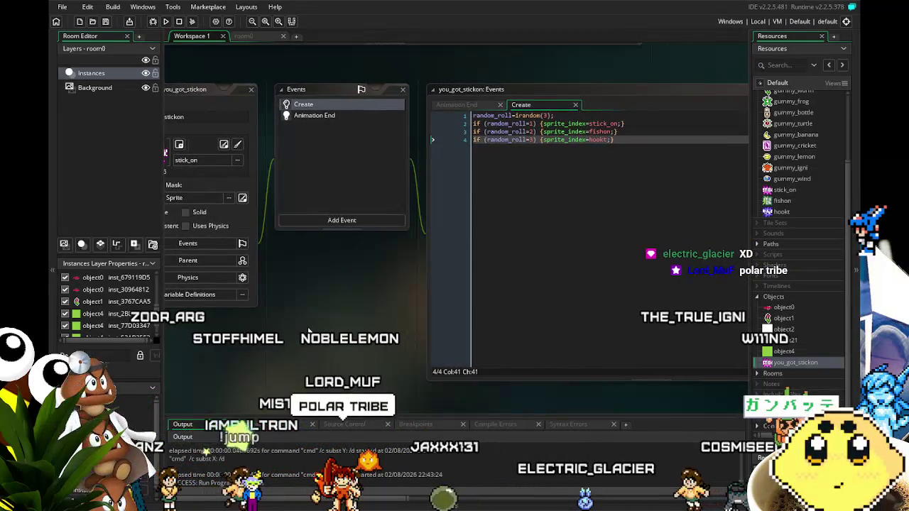
mouse_move(370, 259)
left_mouse_down()
mouse_move(424, 259)
mouse_move(412, 257)
left_mouse_up()
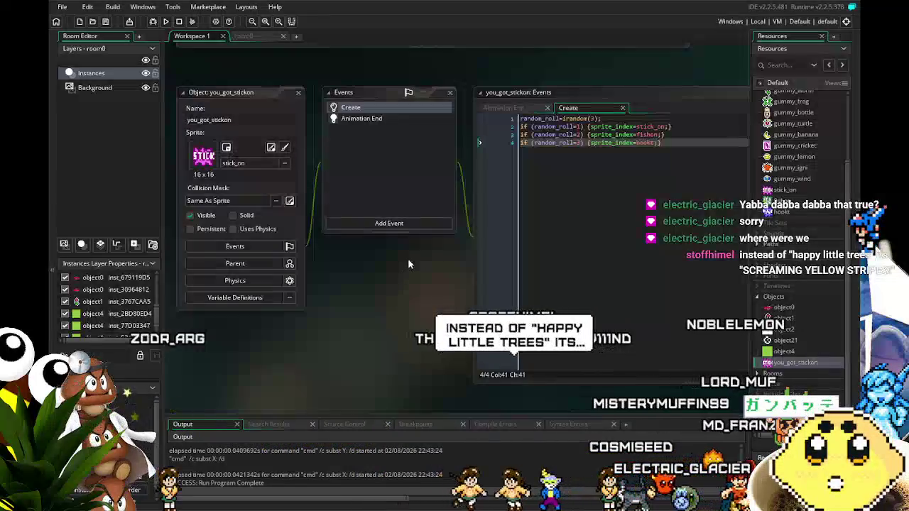
left_click_drag(329, 295, 273, 314)
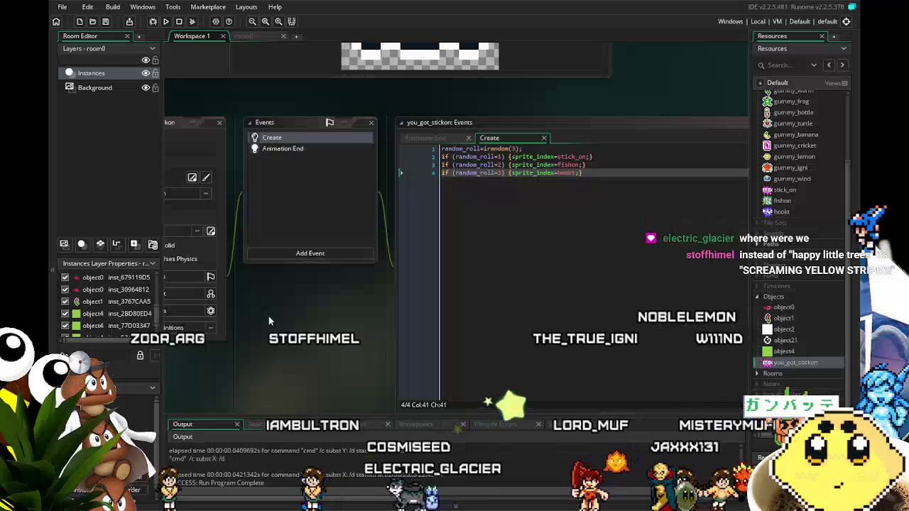
left_click_drag(269, 316, 322, 314)
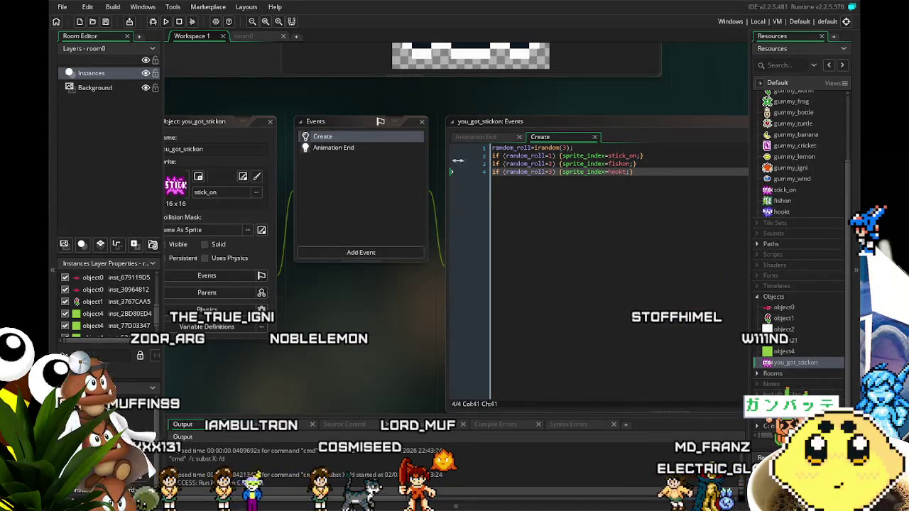
left_click(485, 223)
left_click_drag(484, 223, 466, 220)
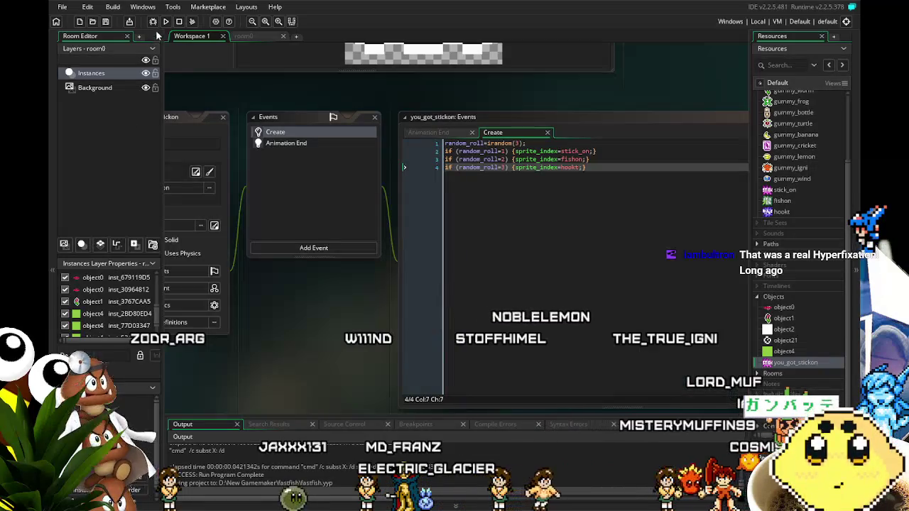
left_click_drag(295, 321, 267, 323)
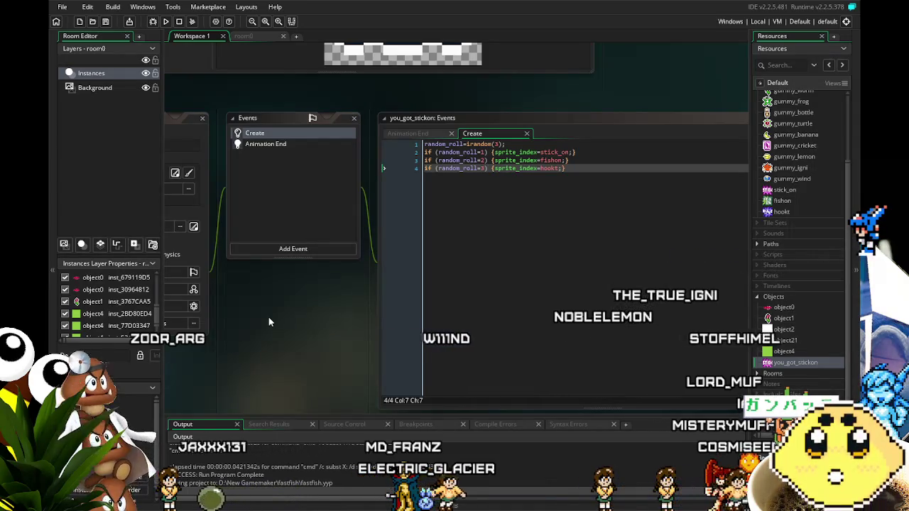
left_click(256, 44)
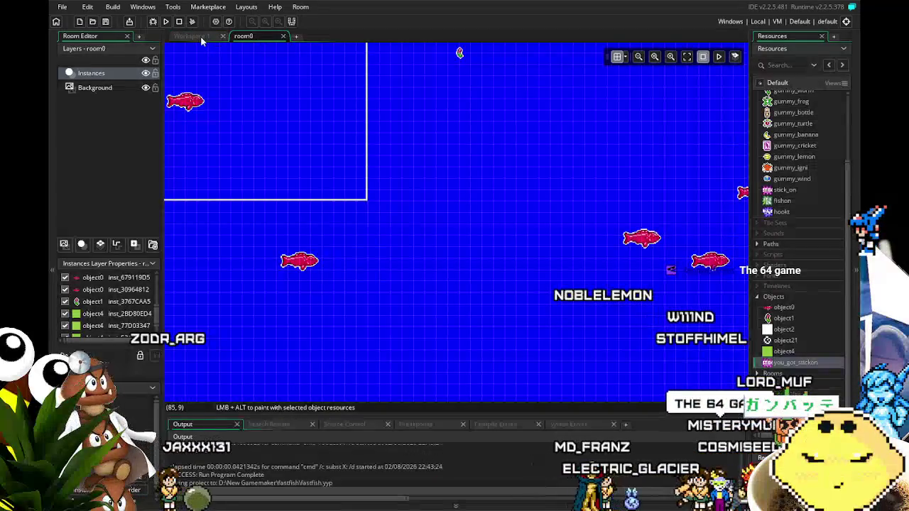
- Pan and zoom around room0 to inspect the pink fish instances in the water
left_click(191, 36)
left_click(244, 36)
mouse_move(227, 365)
left_mouse_down()
mouse_move(282, 370)
mouse_move(252, 365)
left_mouse_up()
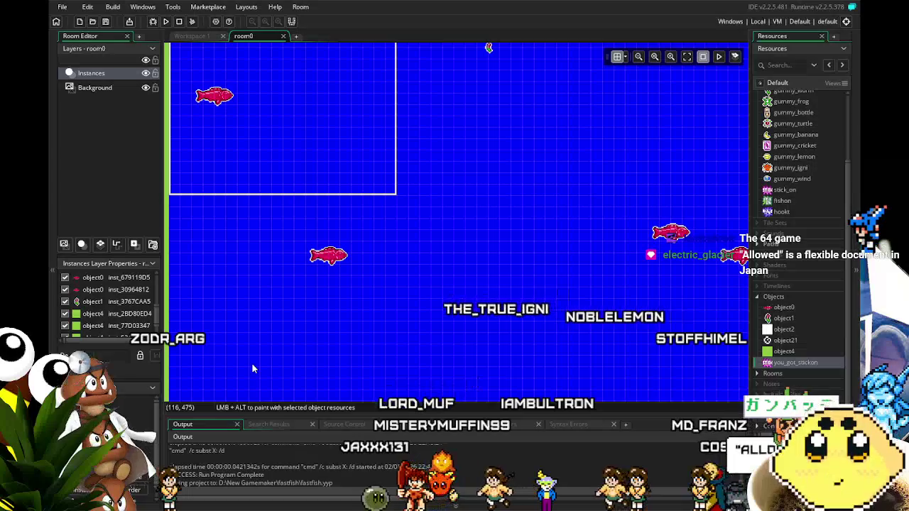
scroll(396, 280, "up", 2)
mouse_move(395, 280)
left_mouse_down()
mouse_move(369, 283)
mouse_move(340, 222)
mouse_move(240, 206)
mouse_move(329, 253)
mouse_move(406, 63)
left_mouse_up()
scroll(402, 62, "down", 2)
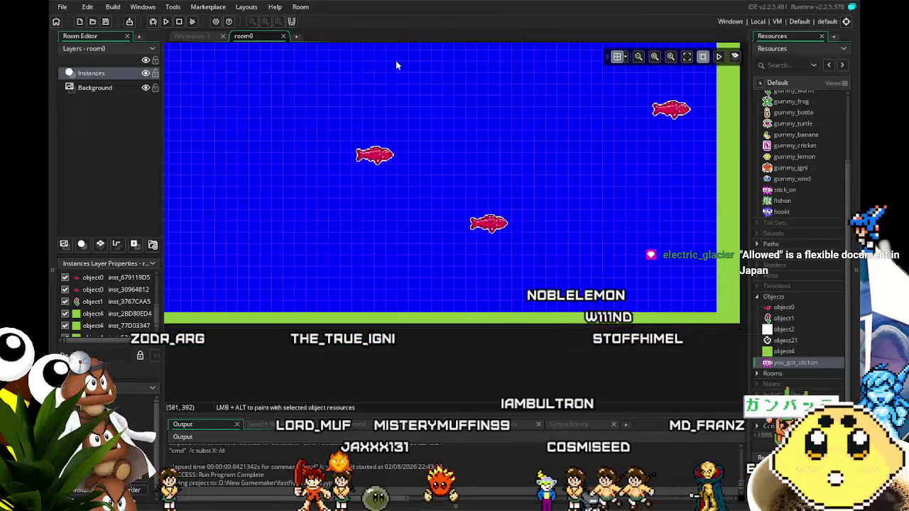
mouse_move(368, 110)
left_mouse_down()
mouse_move(425, 195)
mouse_move(553, 303)
mouse_move(677, 273)
mouse_move(685, 252)
left_mouse_up()
mouse_move(596, 165)
left_mouse_down()
mouse_move(500, 252)
mouse_move(454, 341)
mouse_move(440, 339)
left_mouse_up()
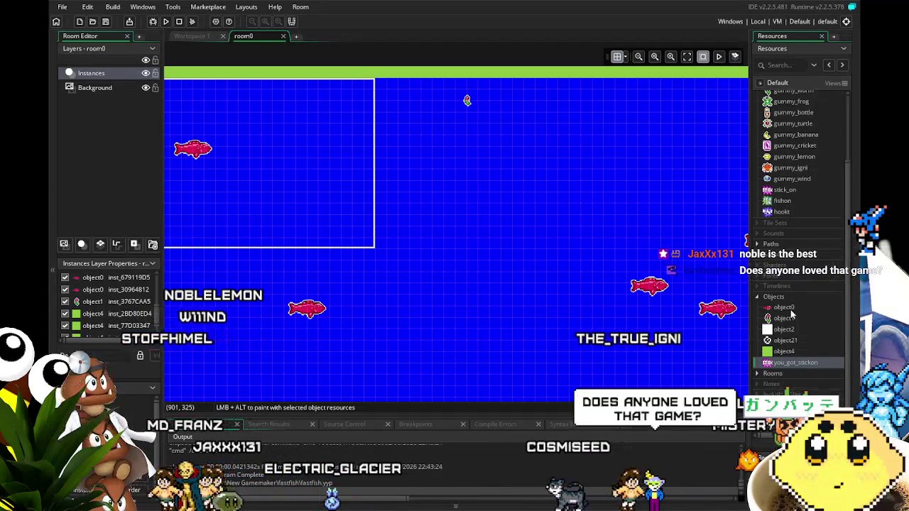
- Open object0, object1 and you_got_stickon, bringing its sprite-picking Create code into view
double_click(789, 308)
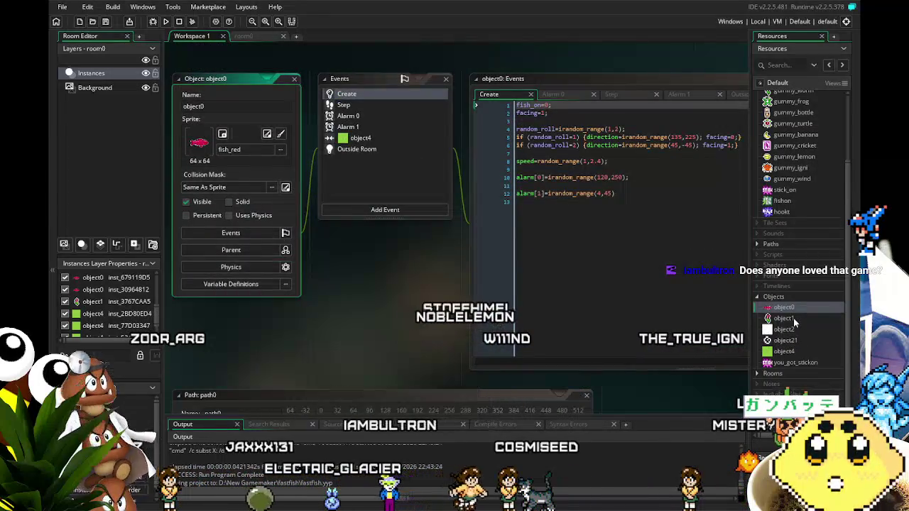
double_click(794, 320)
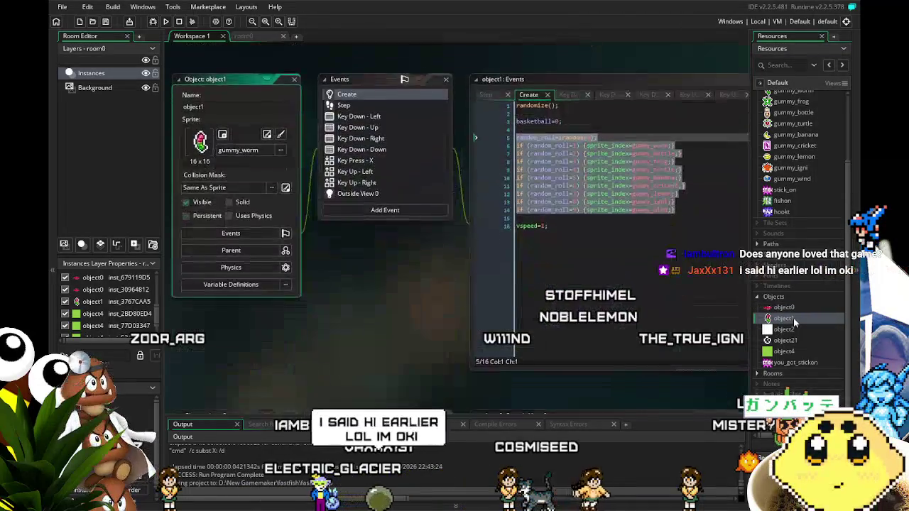
double_click(794, 363)
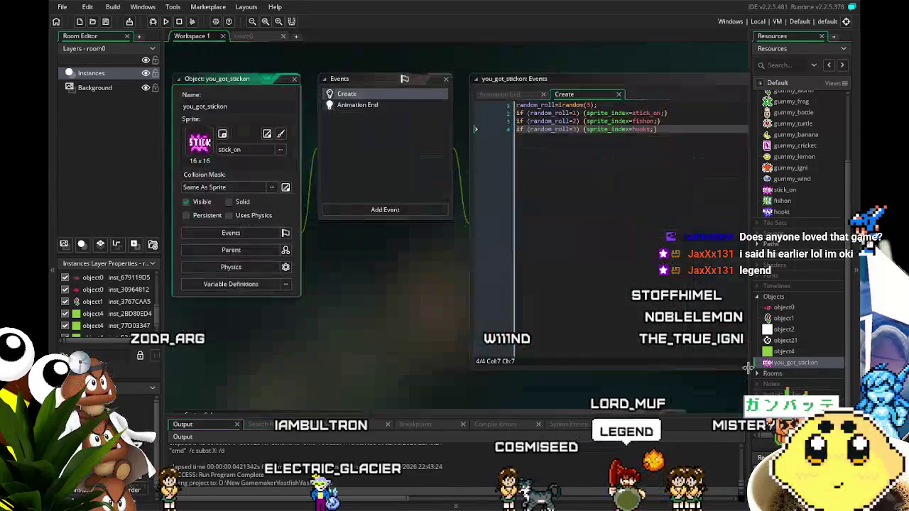
left_click_drag(359, 338, 299, 339)
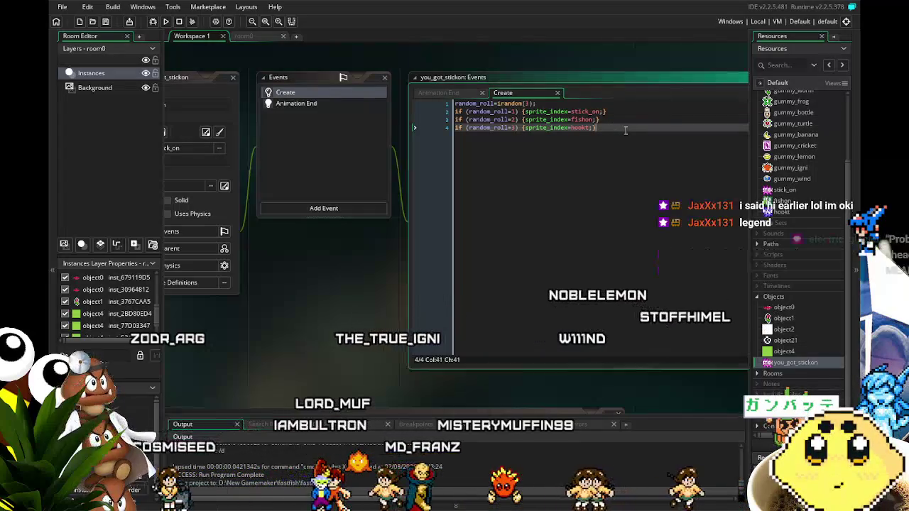
- Comment out the four sticker-choosing Create lines and test-run the game, then close it
left_click_drag(599, 127, 431, 103)
key("ctrl+v")
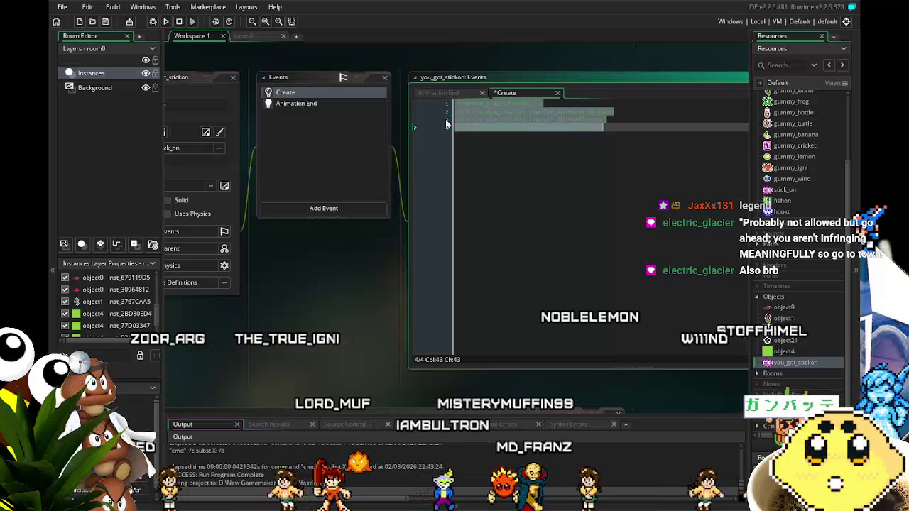
left_click(166, 21)
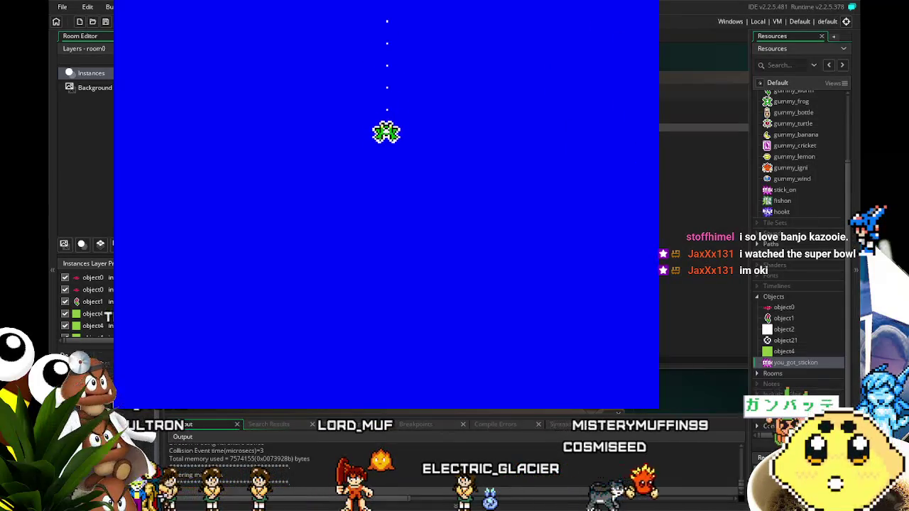
key("Escape")
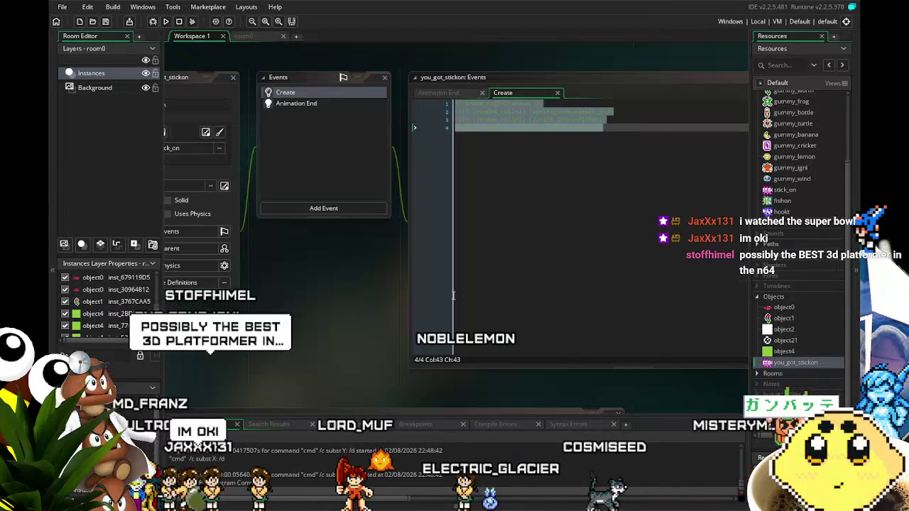
- Uncomment the four sticker-choosing lines with Ctrl+Shift+K and run the game again with F5
left_click(494, 253)
key("ctrl+a")
key("ctrl+shift+k")
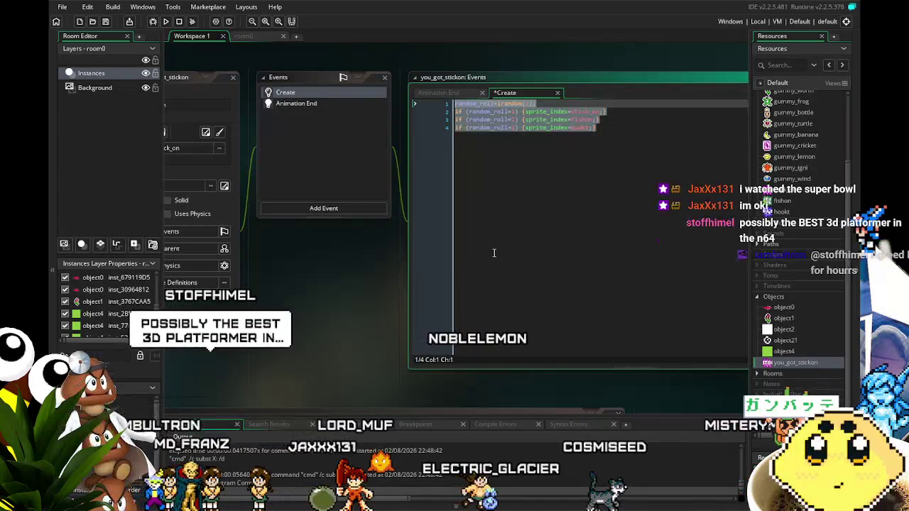
left_click(528, 245)
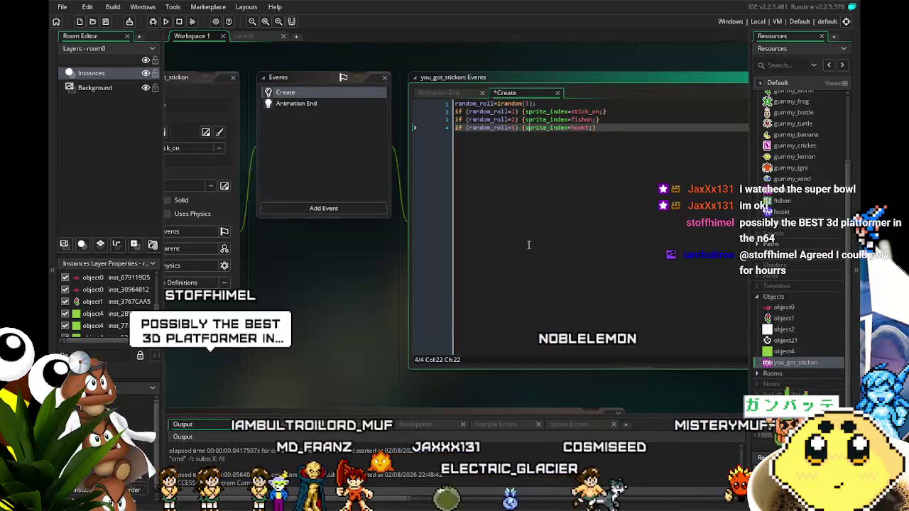
key("ctrl+a")
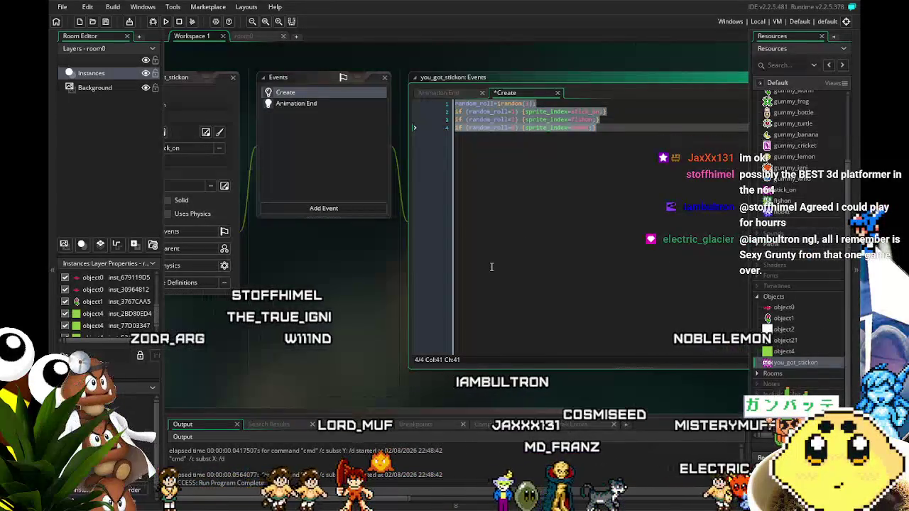
key("F5")
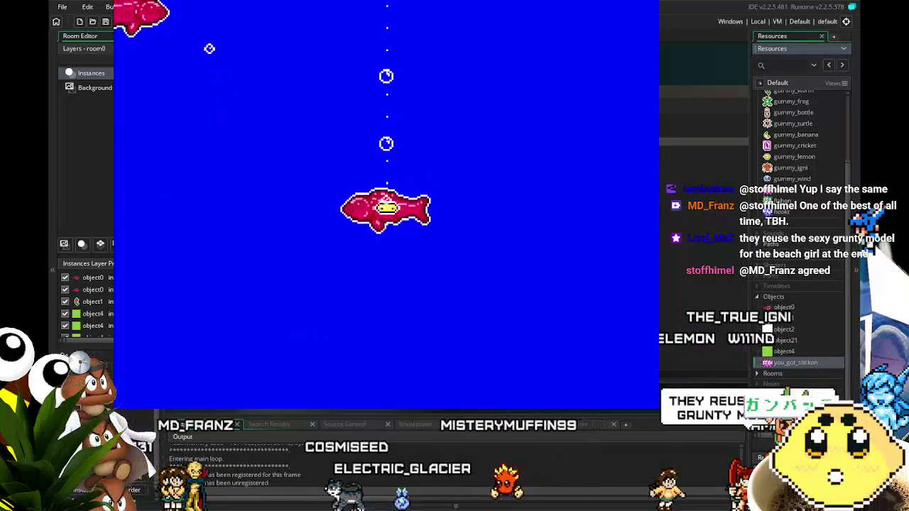
key("Escape")
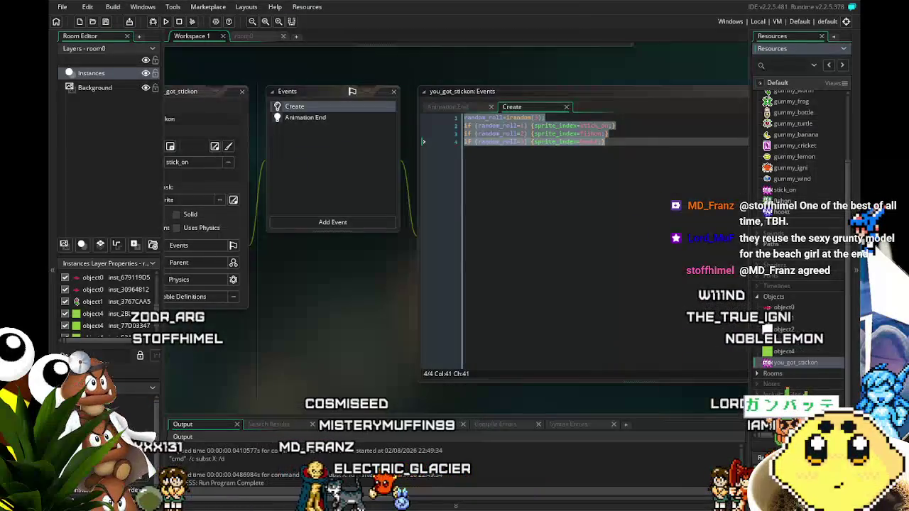
- Open the stick_on, fishon and hookt sprite editors in turn, then save the project
double_click(785, 191)
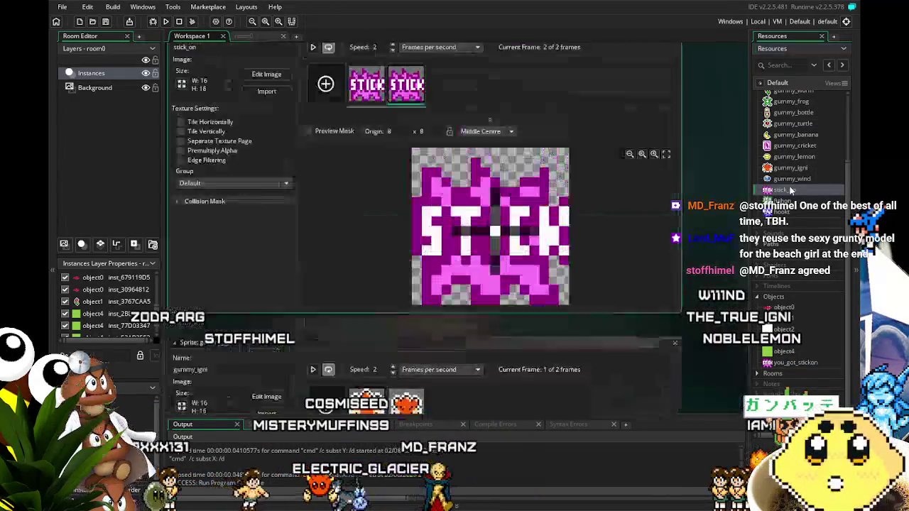
double_click(785, 201)
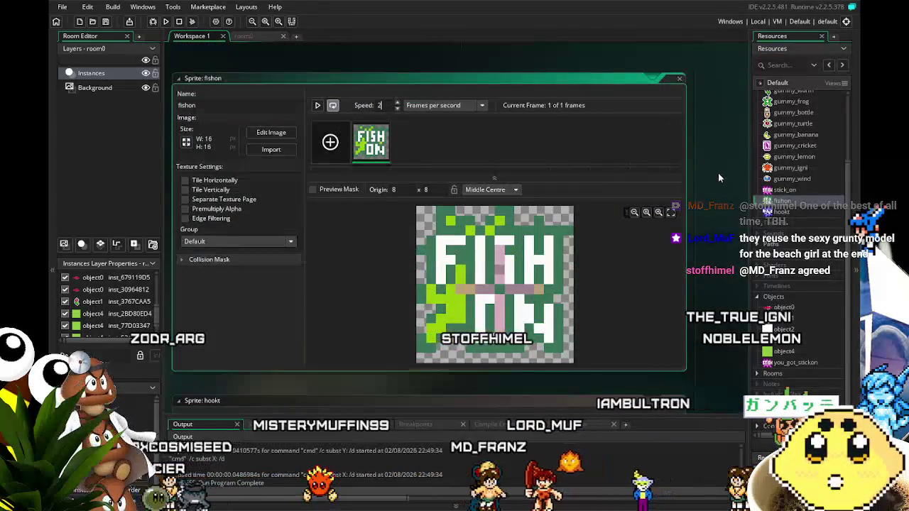
double_click(770, 212)
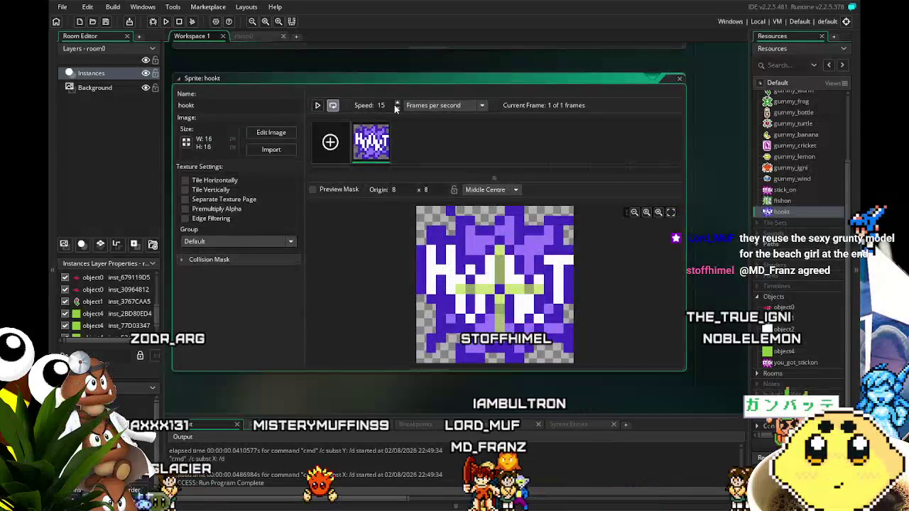
left_click(104, 24)
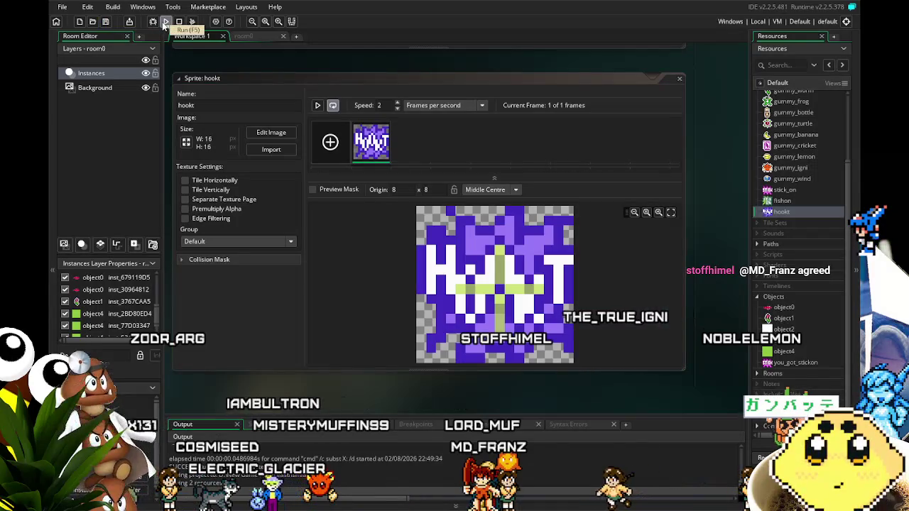
- Test-run the game, steering the hook to catch and reel up a red fish, then close it
left_click(165, 23)
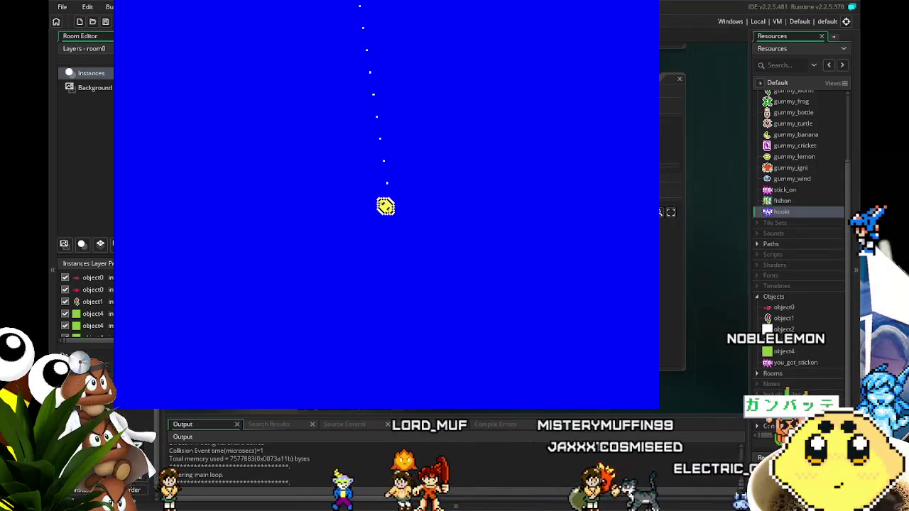
key("Left")
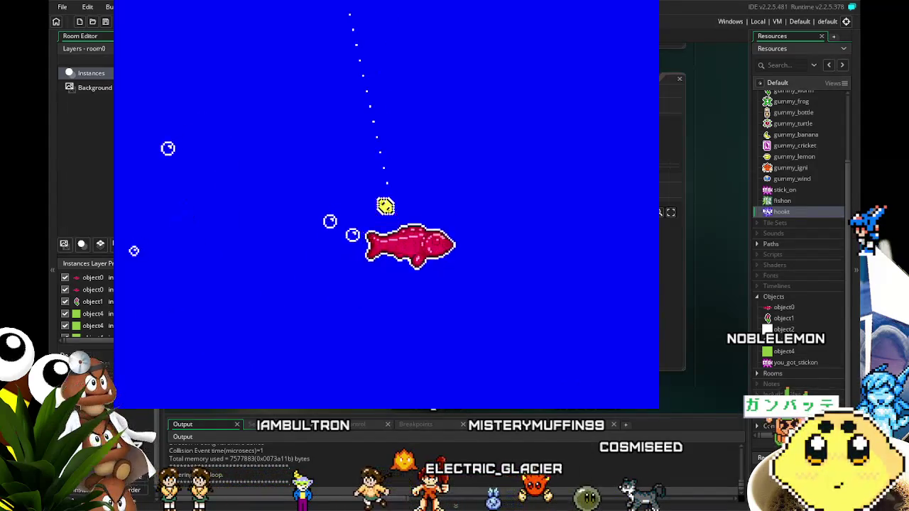
key("Right")
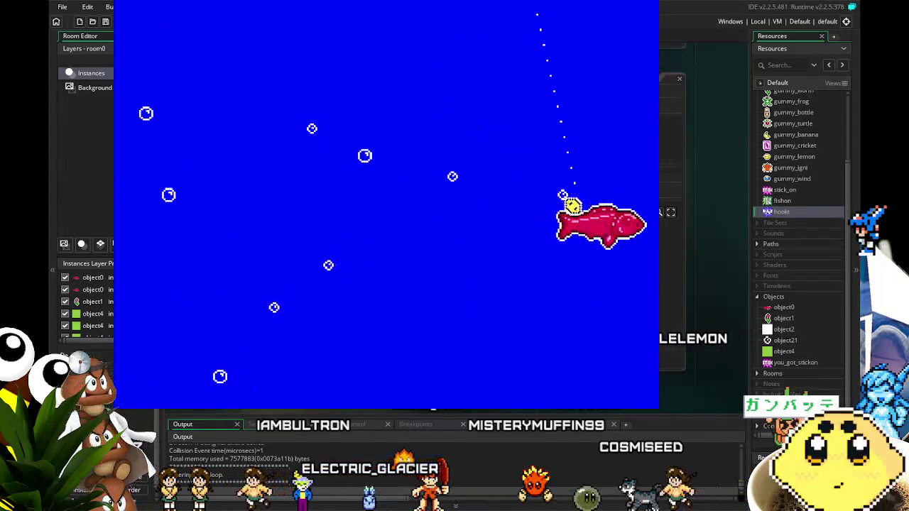
key("Left")
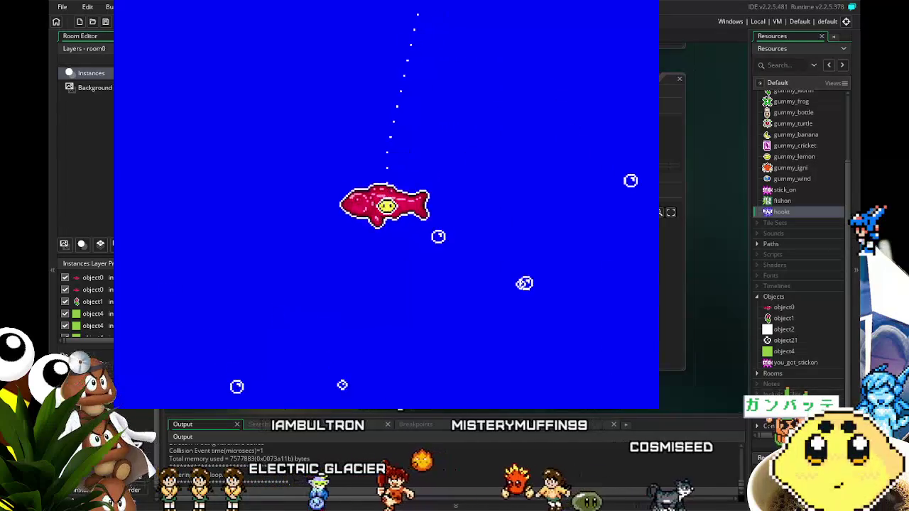
key("Up")
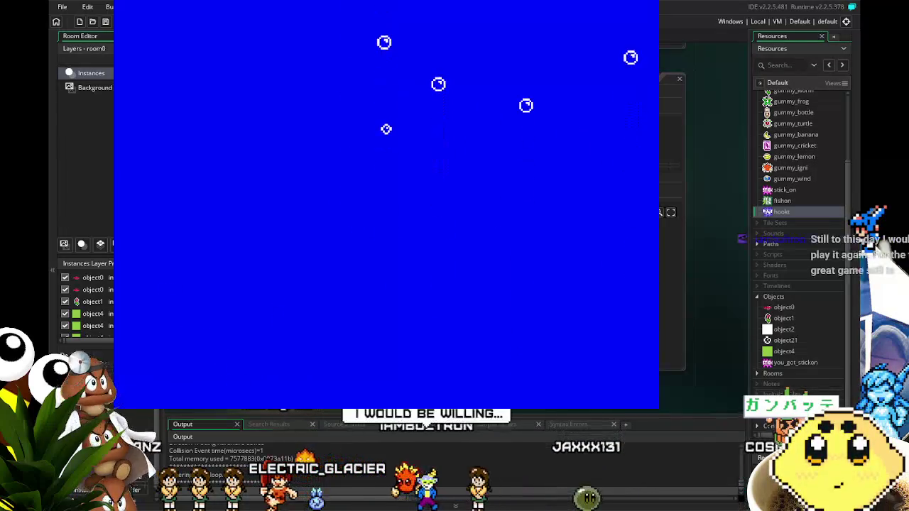
key("Down")
key("Down")
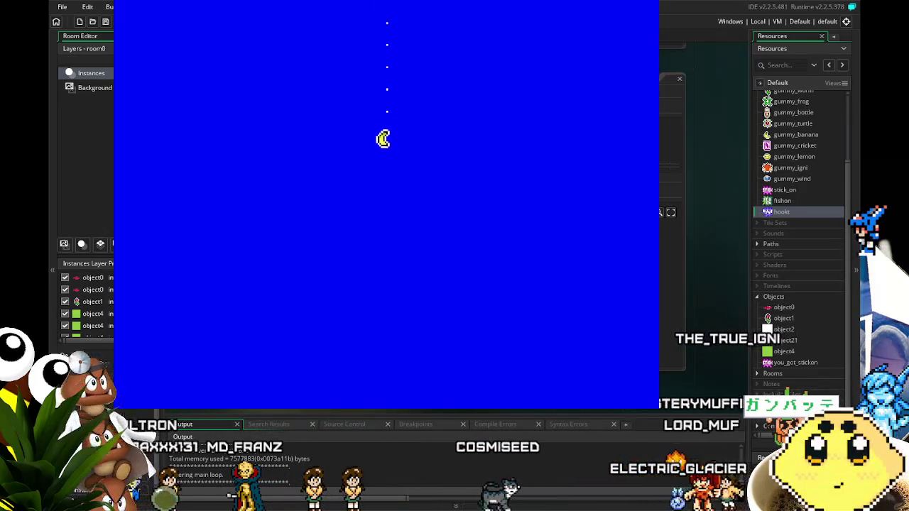
key("Escape")
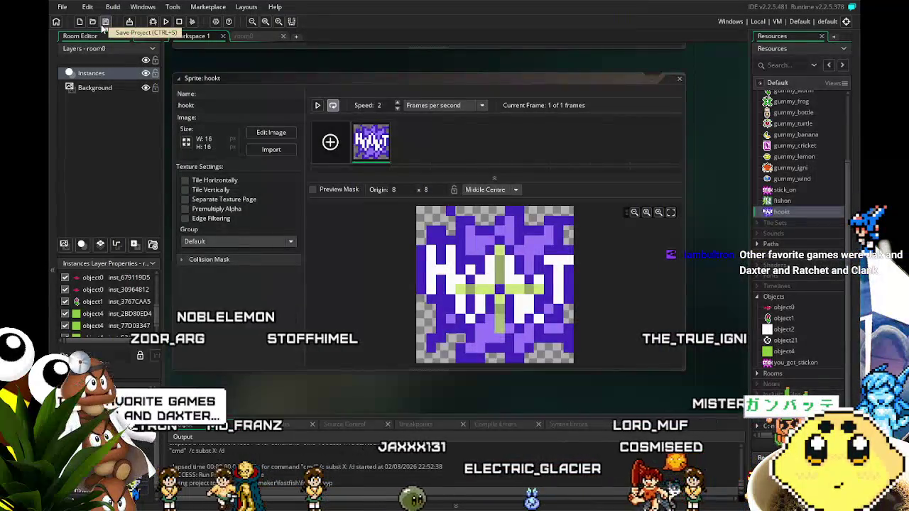
left_click(105, 21)
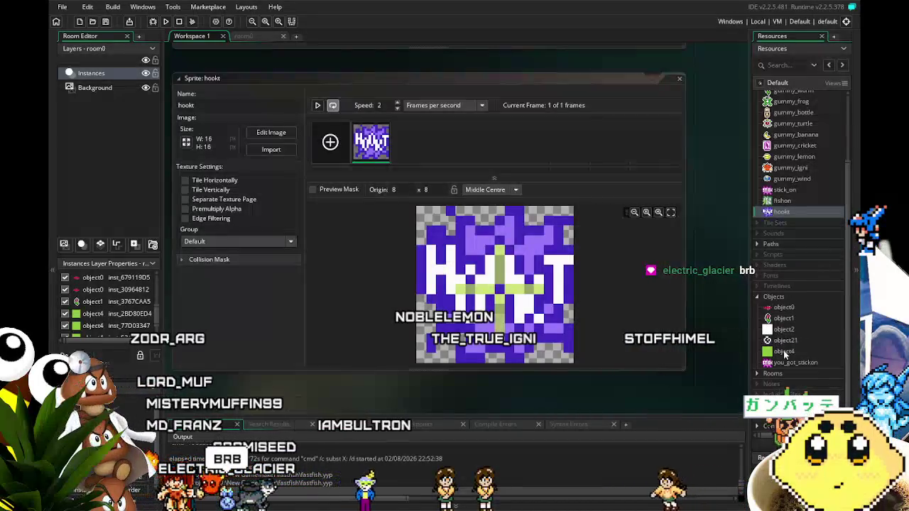
left_click_drag(328, 385, 373, 383)
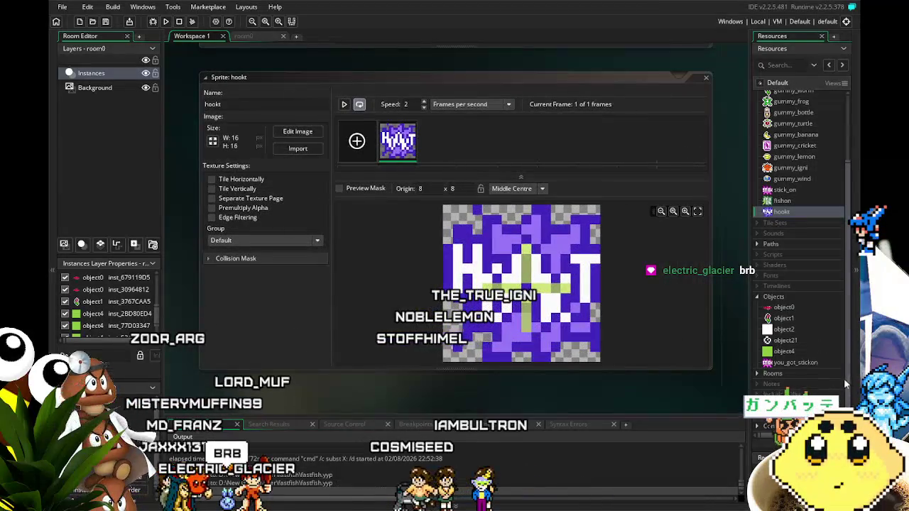
scroll(802, 383, "up", 3)
scroll(796, 369, "down", 3)
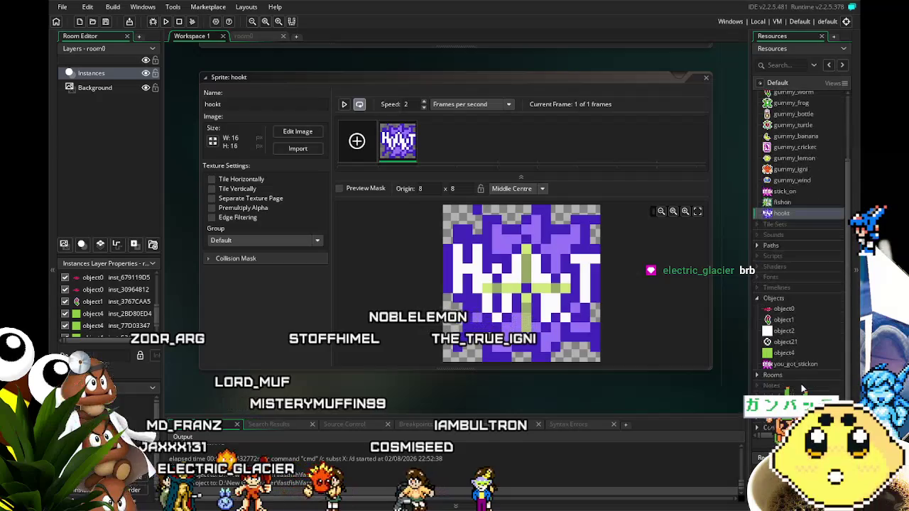
double_click(782, 311)
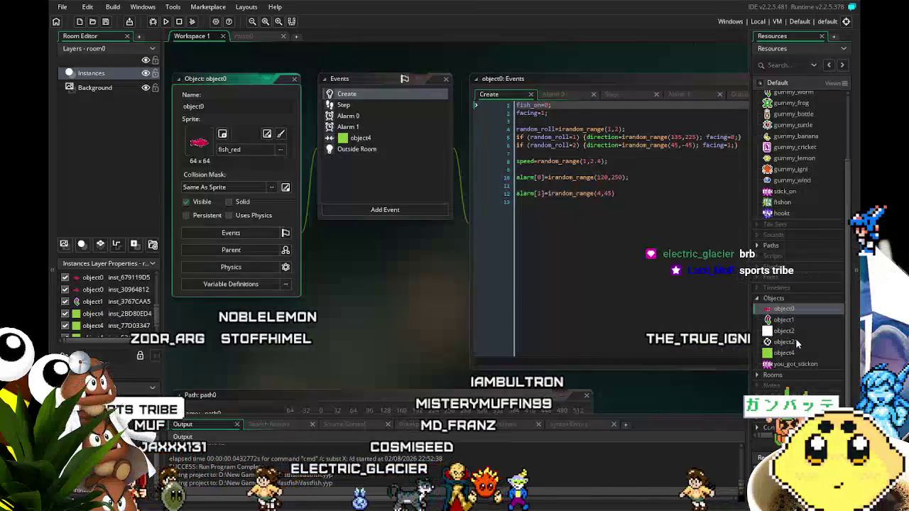
- Open object1 from the Objects list to show its Events and Create code
left_click(784, 321)
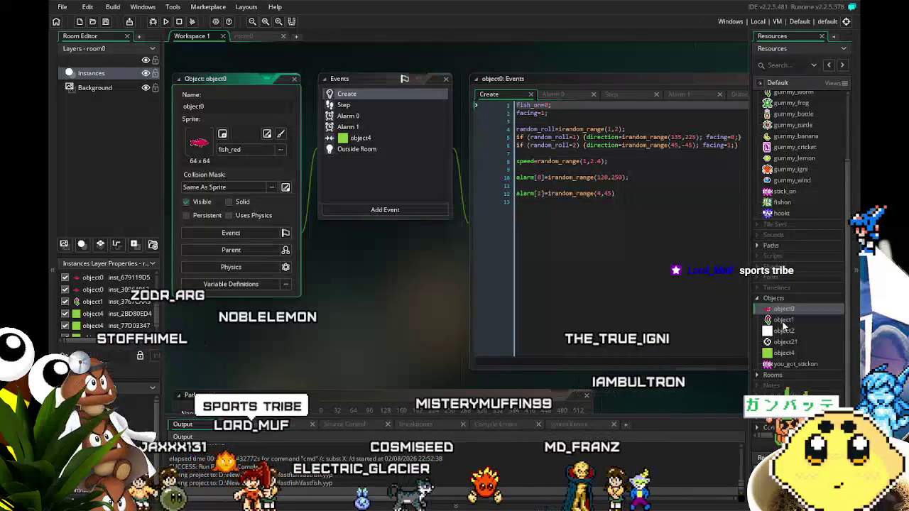
key("alt+p")
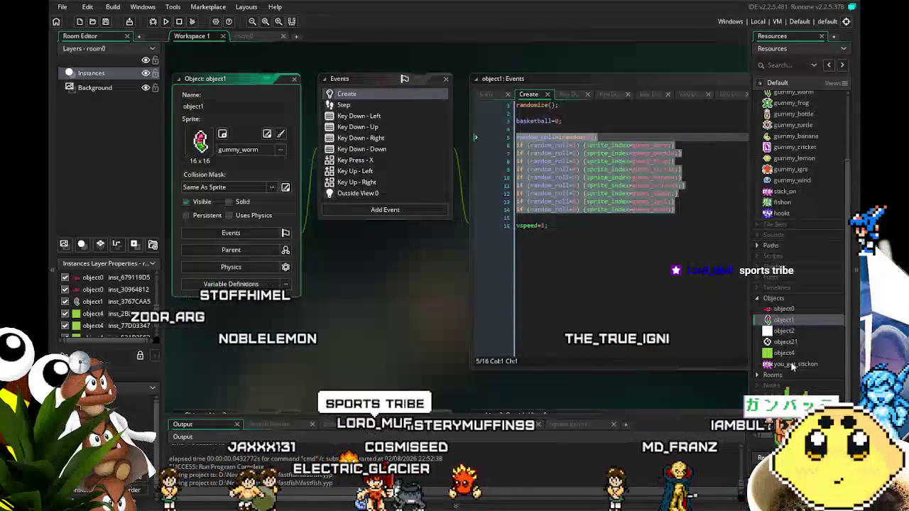
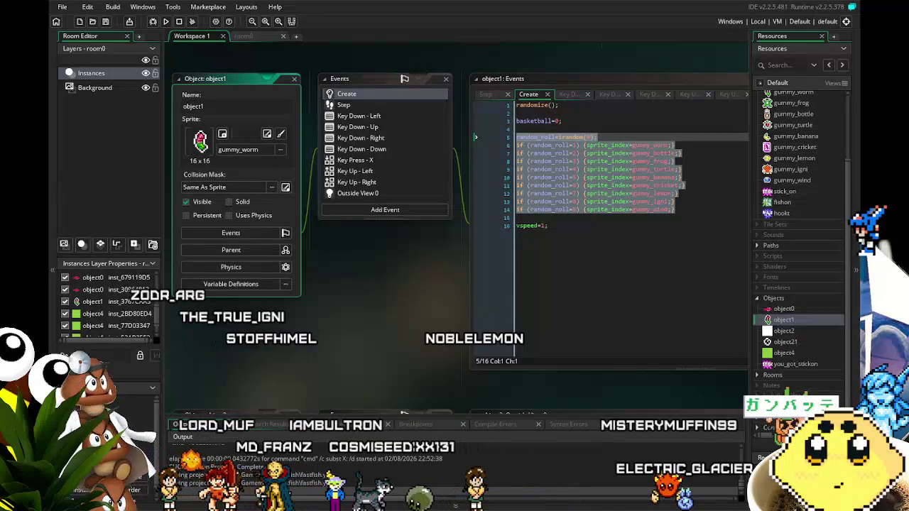
- Review object1's Step, Key Down - Left, Key Down - Right and Create event code
mouse_move(323, 325)
left_mouse_down()
mouse_move(286, 333)
mouse_move(304, 345)
left_mouse_up()
left_click(464, 328)
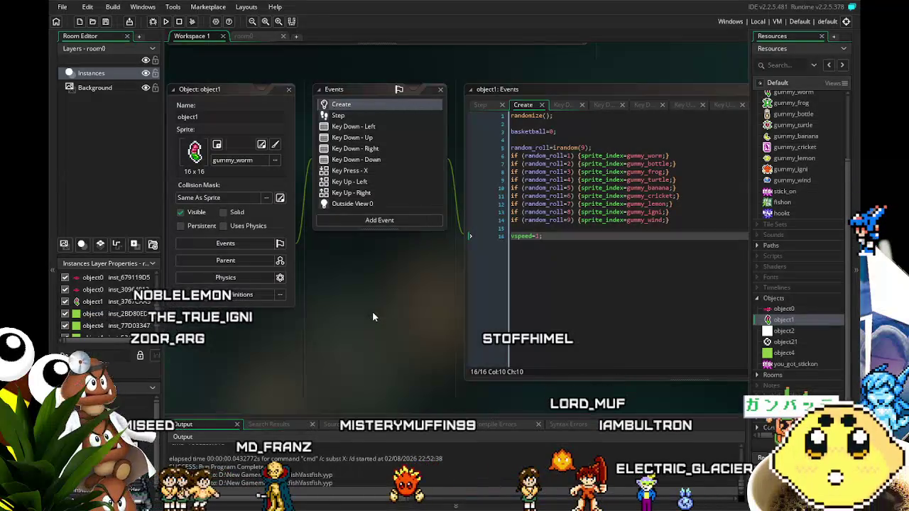
left_click(362, 114)
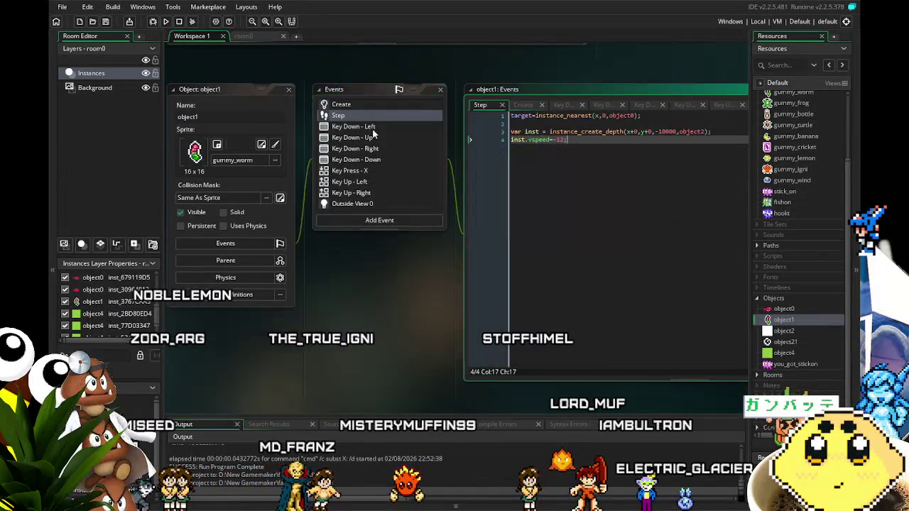
left_click(374, 137)
left_click(369, 128)
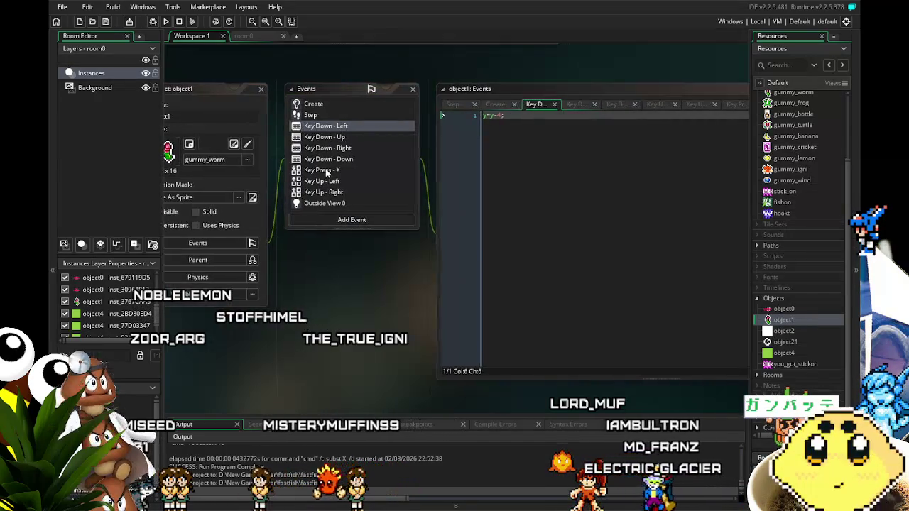
left_click(340, 148)
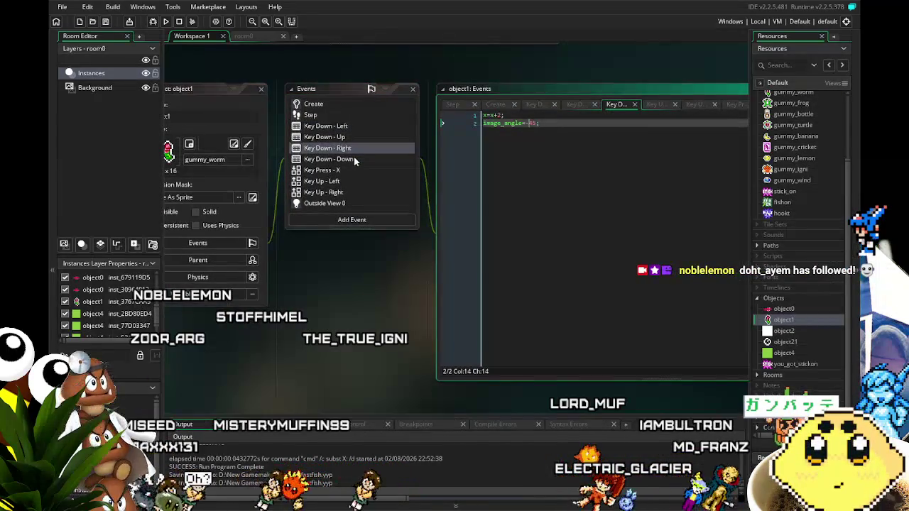
left_click_drag(363, 295, 392, 300)
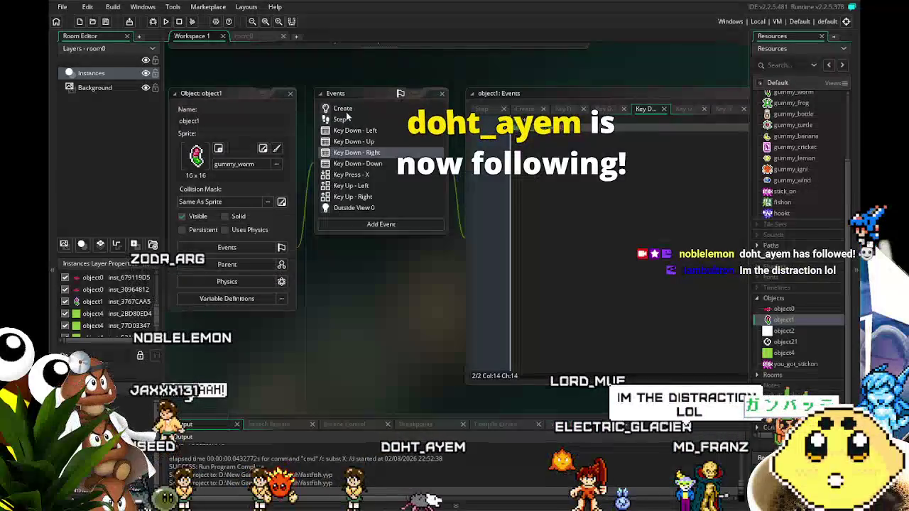
left_click(346, 113)
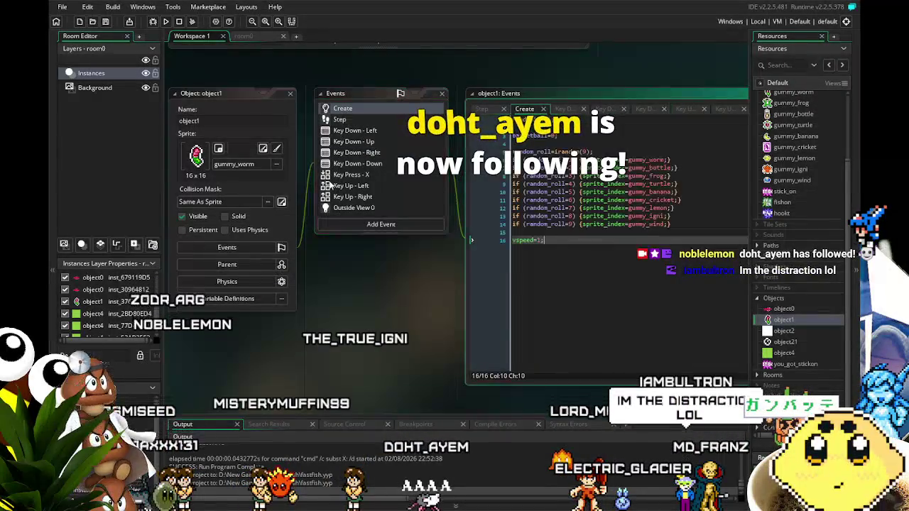
left_click_drag(334, 327, 299, 327)
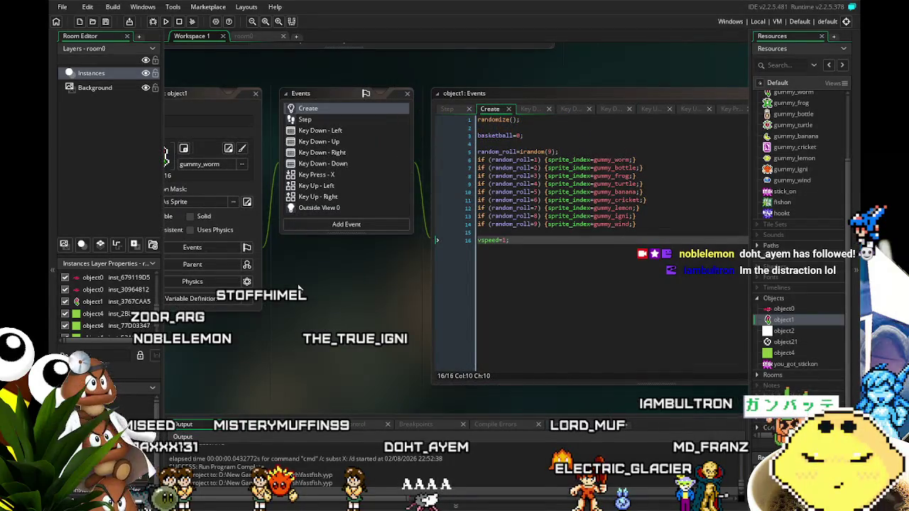
scroll(768, 355, "up", 3)
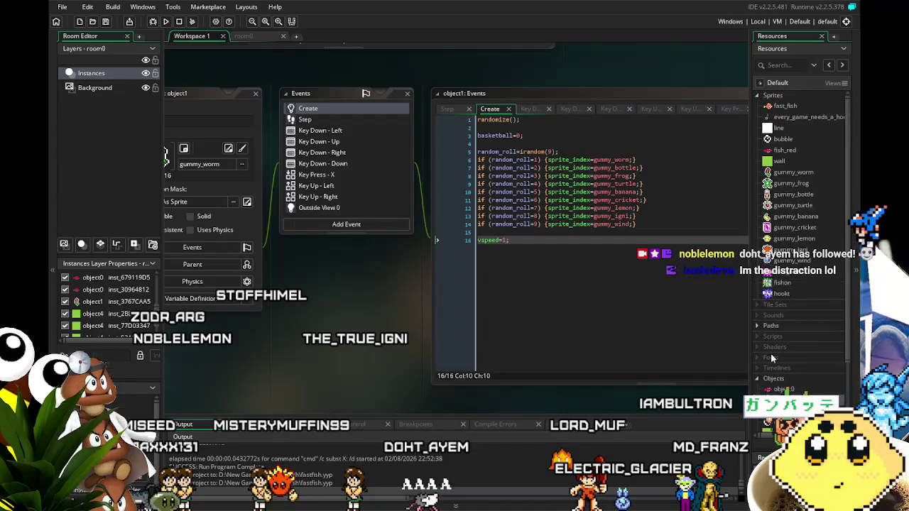
scroll(781, 300, "down", 2)
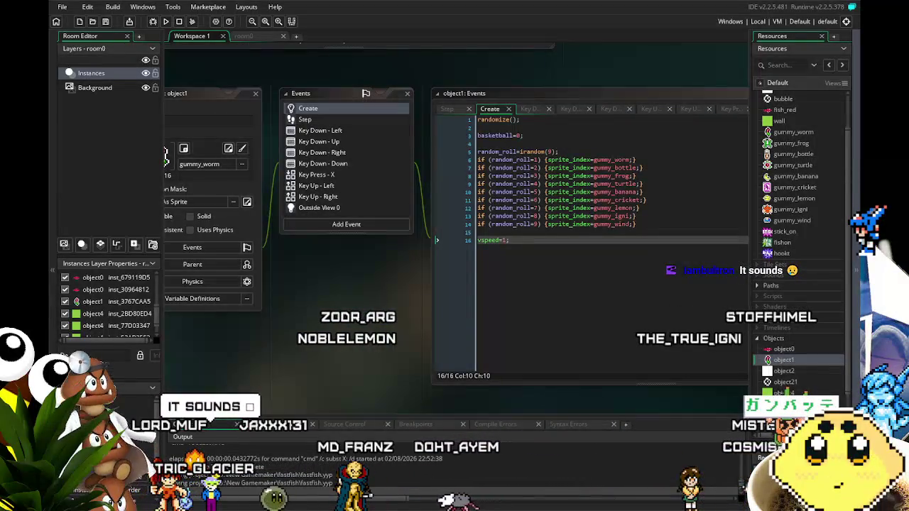
- Check object2's Outside View code, then revisit object1's Key Press - X, Create and Step code
mouse_move(335, 327)
left_mouse_down()
mouse_move(279, 321)
mouse_move(318, 317)
left_mouse_up()
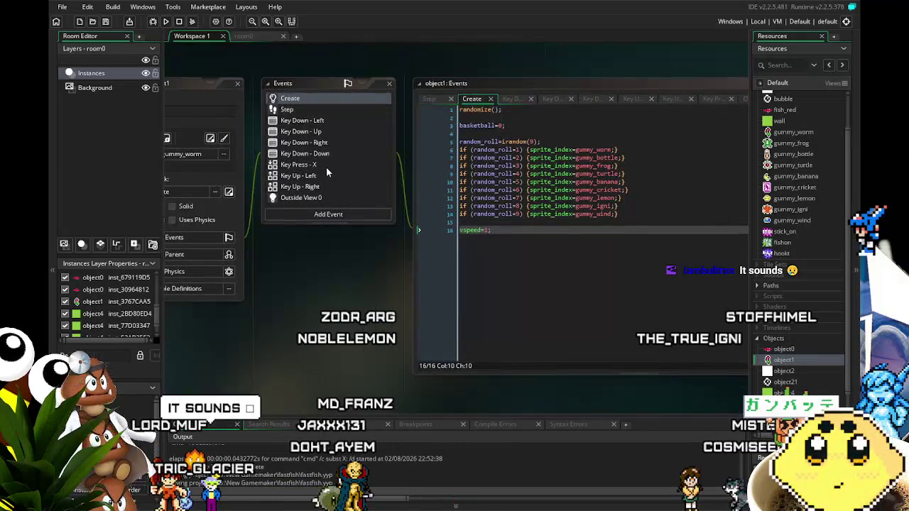
mouse_move(295, 287)
left_mouse_down()
mouse_move(317, 280)
mouse_move(325, 220)
left_mouse_up()
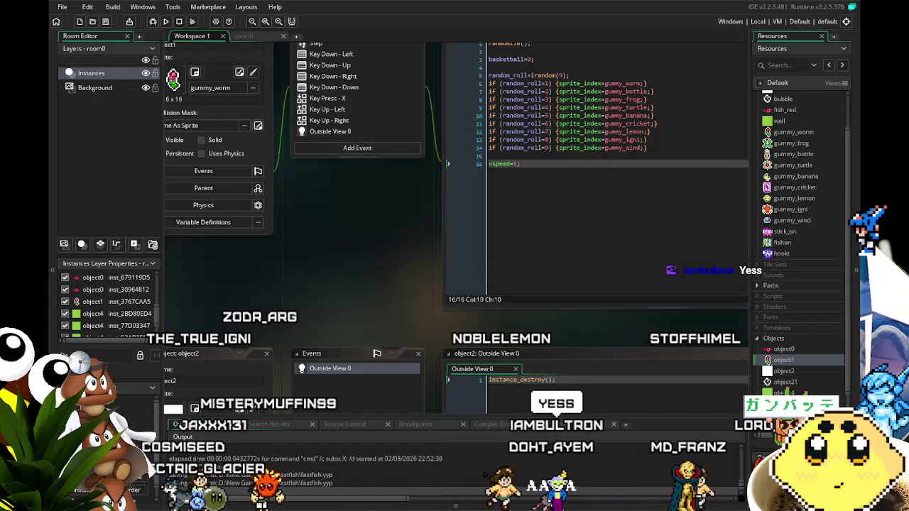
mouse_move(305, 283)
left_mouse_down()
mouse_move(350, 351)
mouse_move(266, 388)
left_mouse_up()
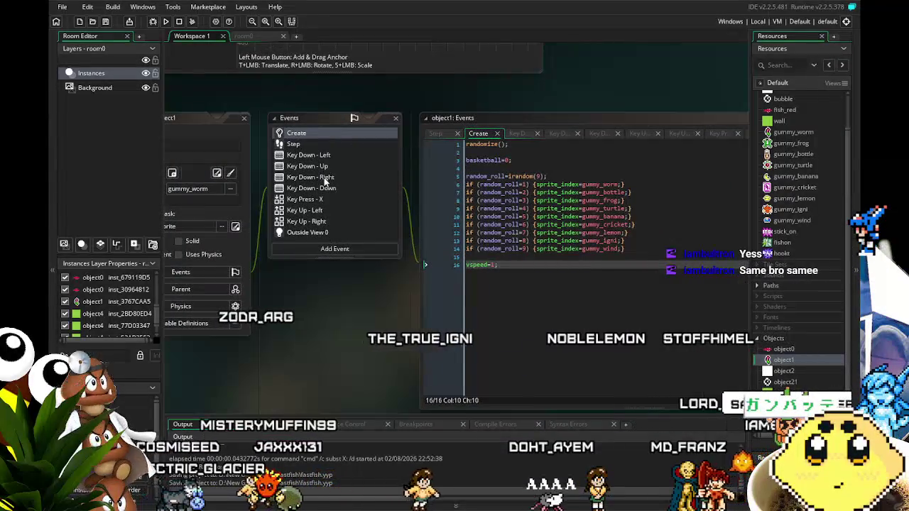
left_click_drag(292, 293, 324, 304)
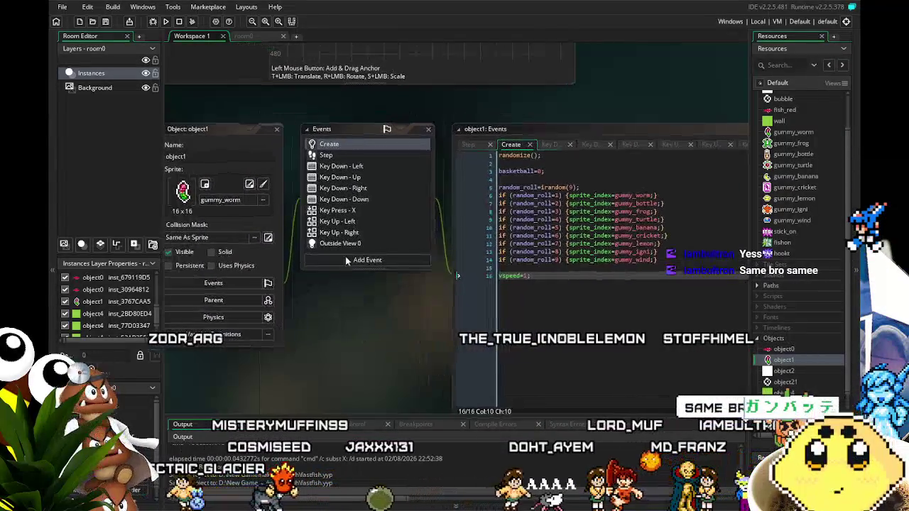
left_click(358, 213)
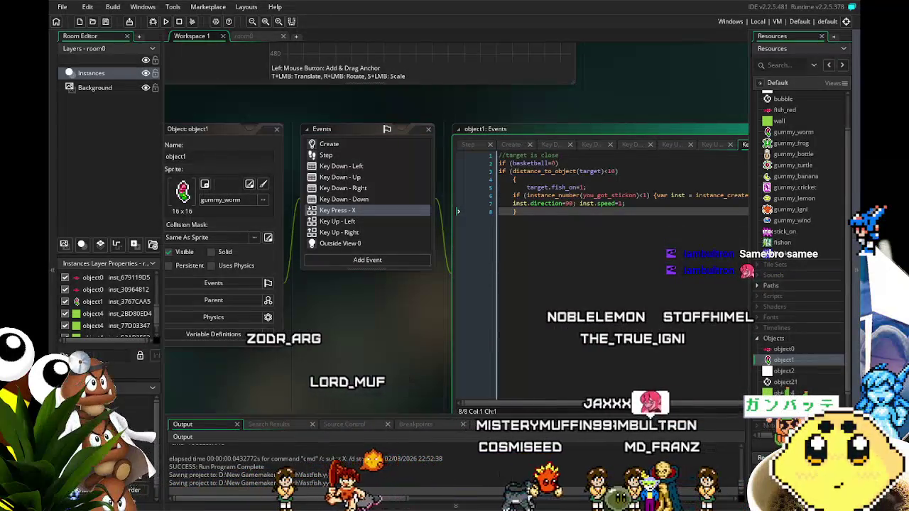
left_click_drag(380, 336, 327, 330)
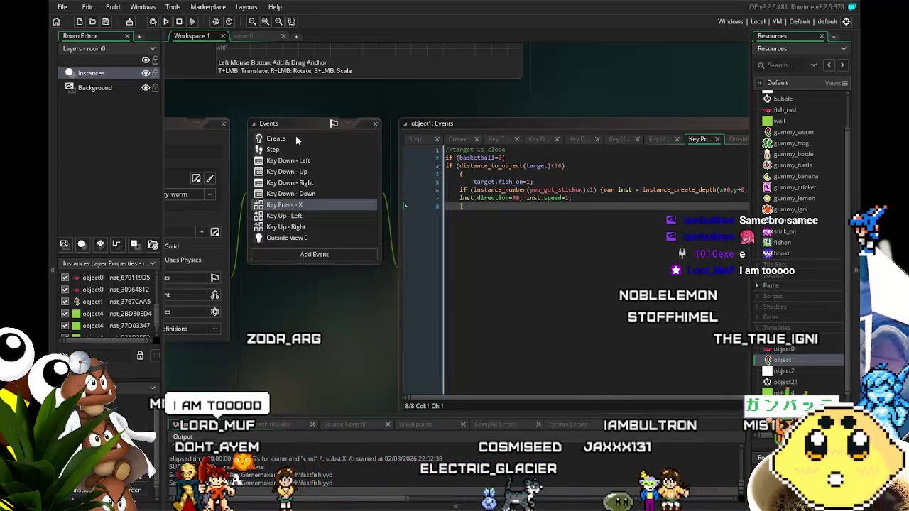
left_click(295, 138)
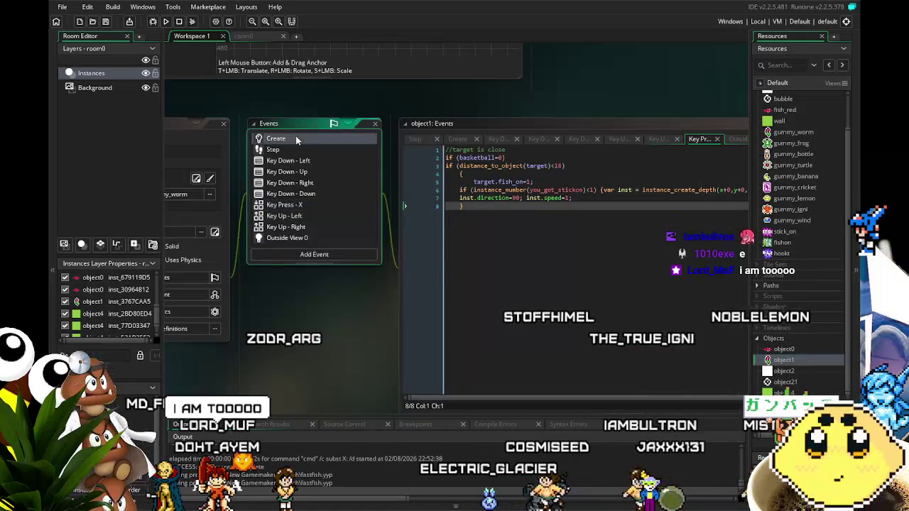
left_click_drag(301, 319, 279, 317)
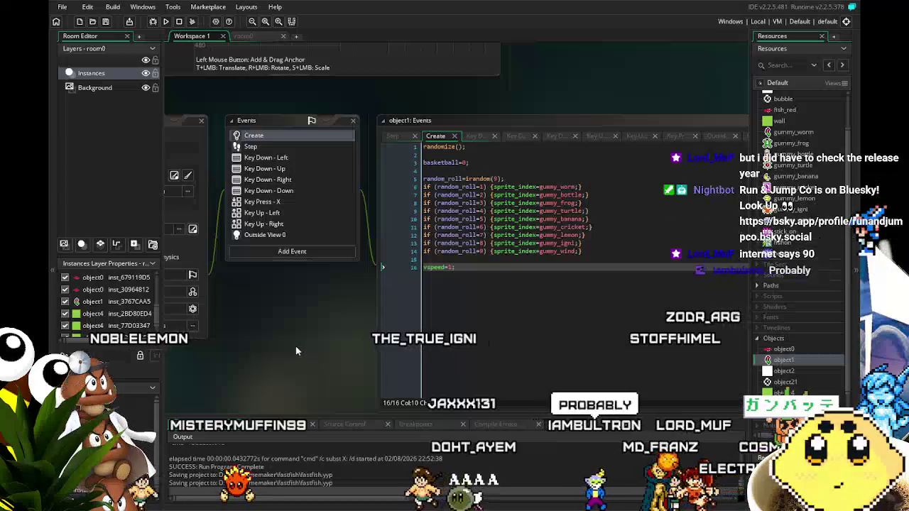
left_click_drag(248, 334, 270, 326)
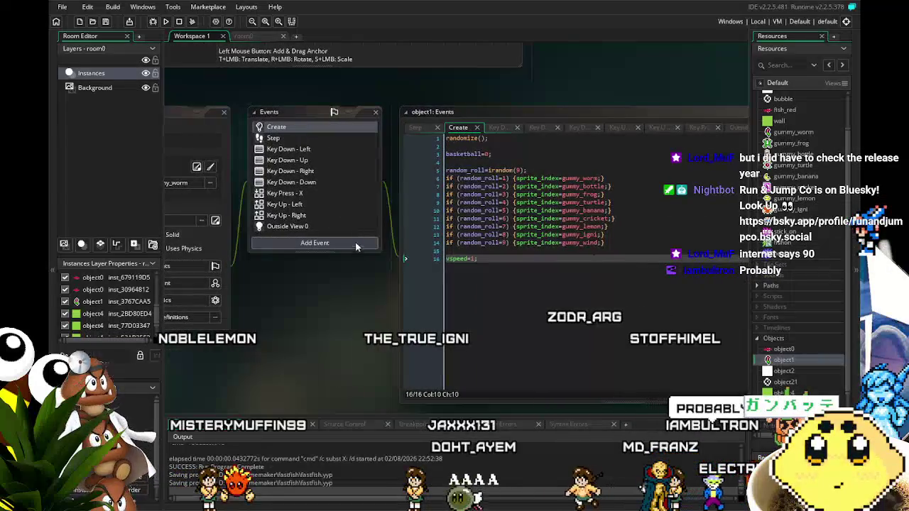
left_click(275, 139)
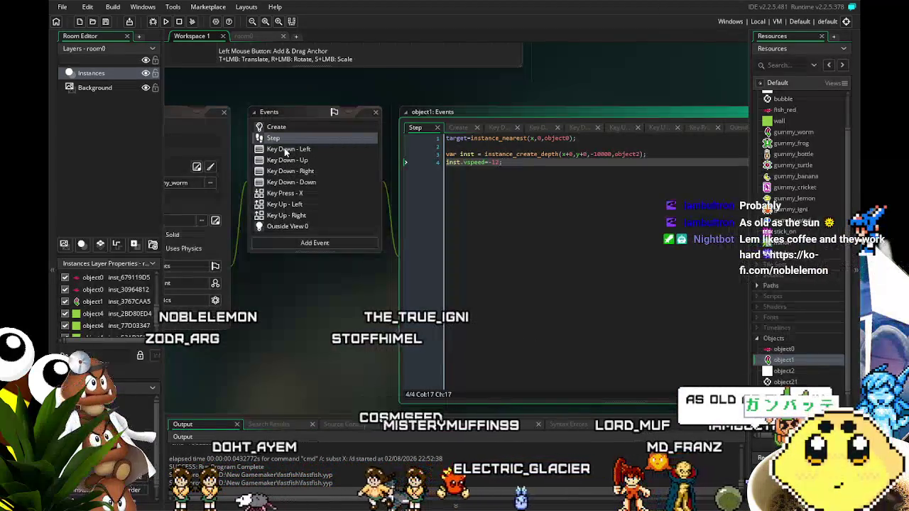
left_click(284, 148)
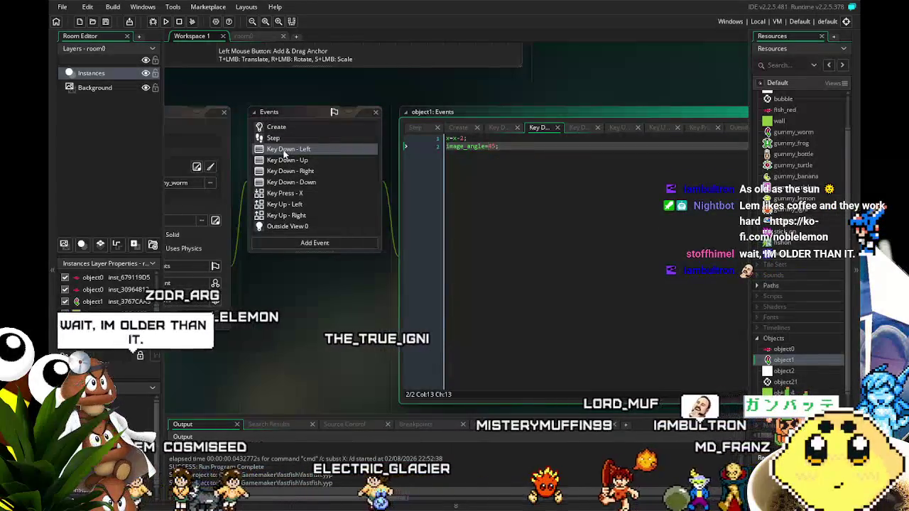
scroll(287, 151, "down", 1)
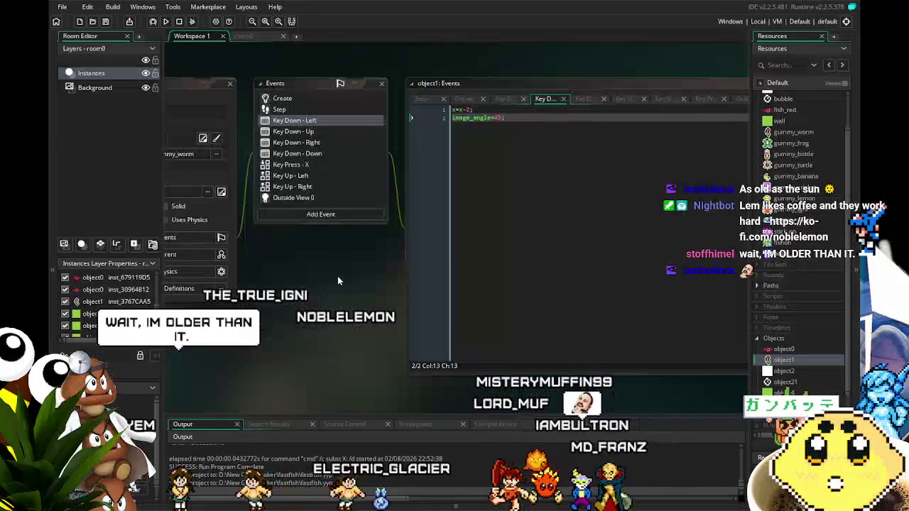
left_click(293, 132)
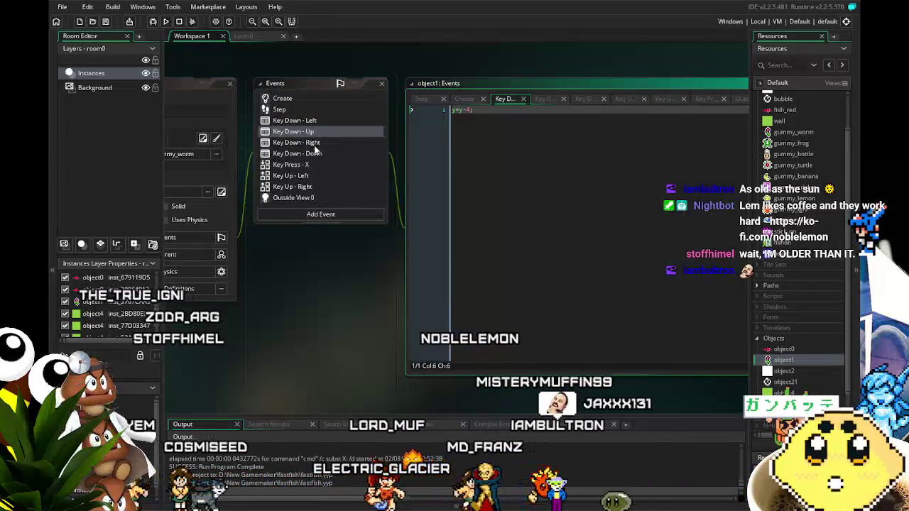
left_click(294, 143)
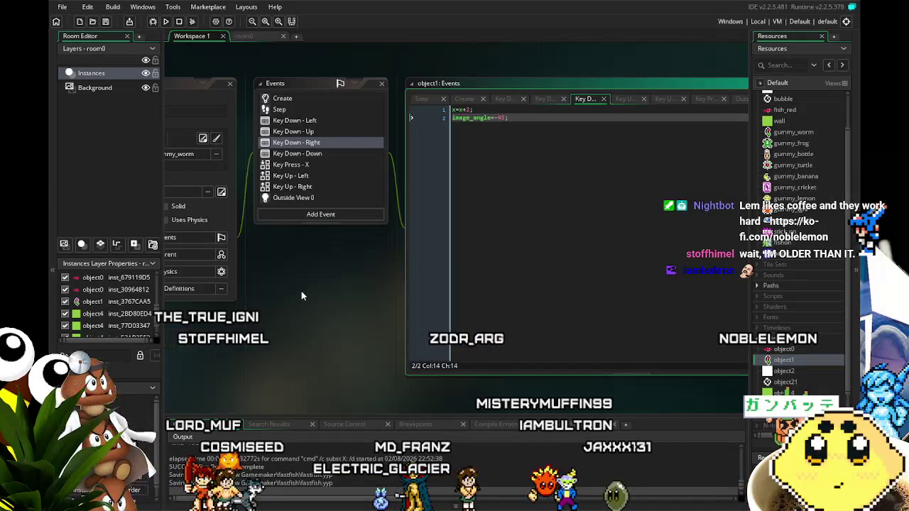
left_click(301, 166)
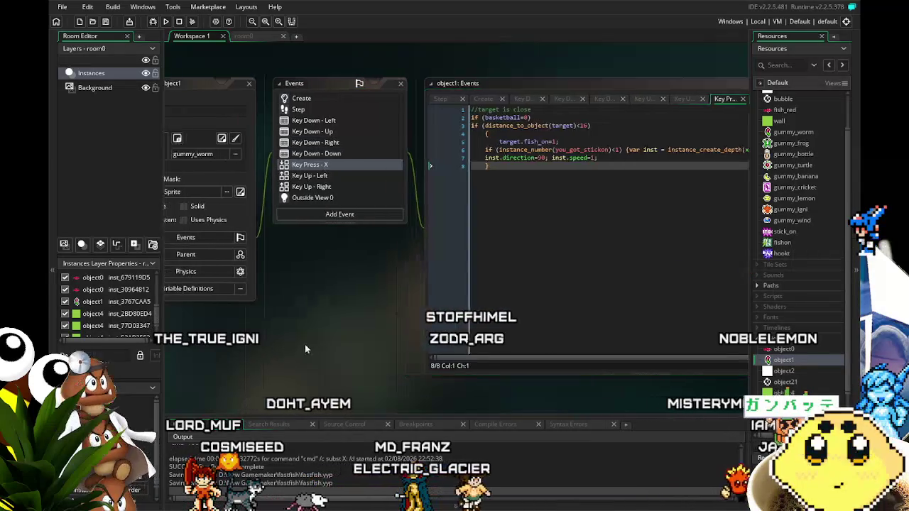
left_click_drag(299, 345, 388, 319)
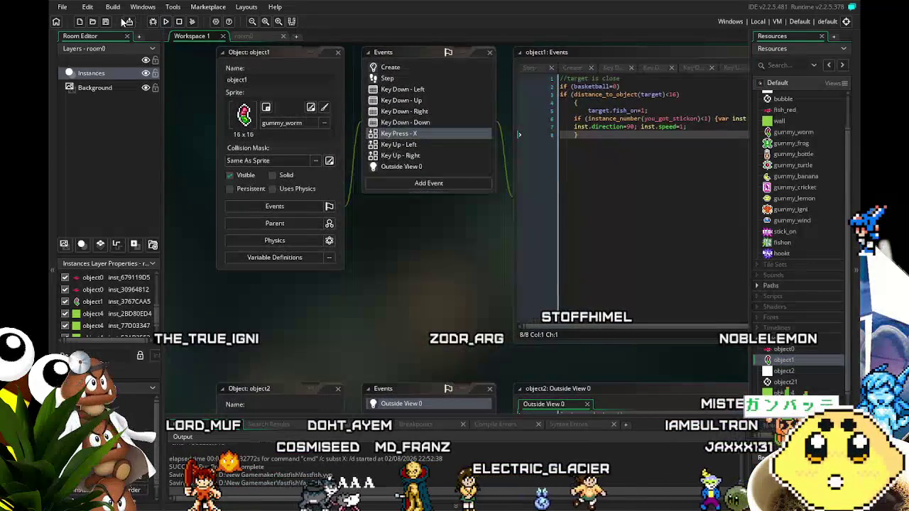
scroll(793, 312, "down", 2)
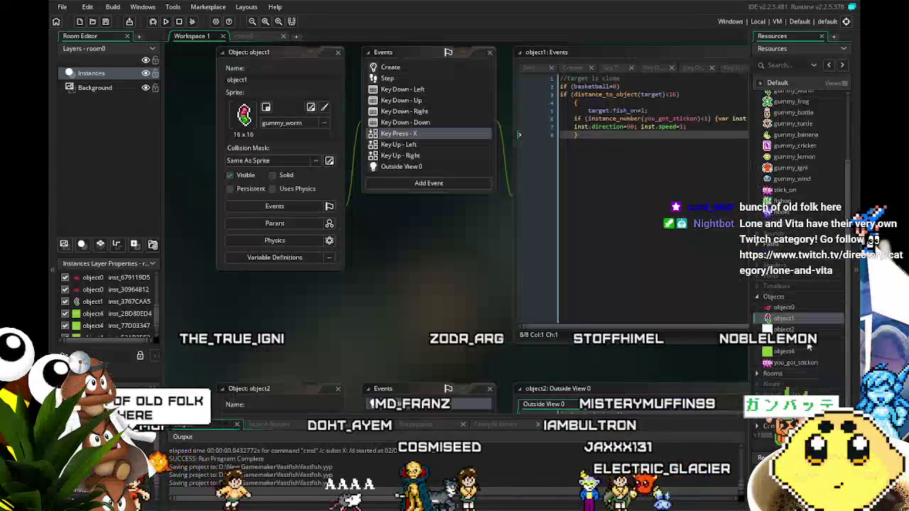
double_click(789, 308)
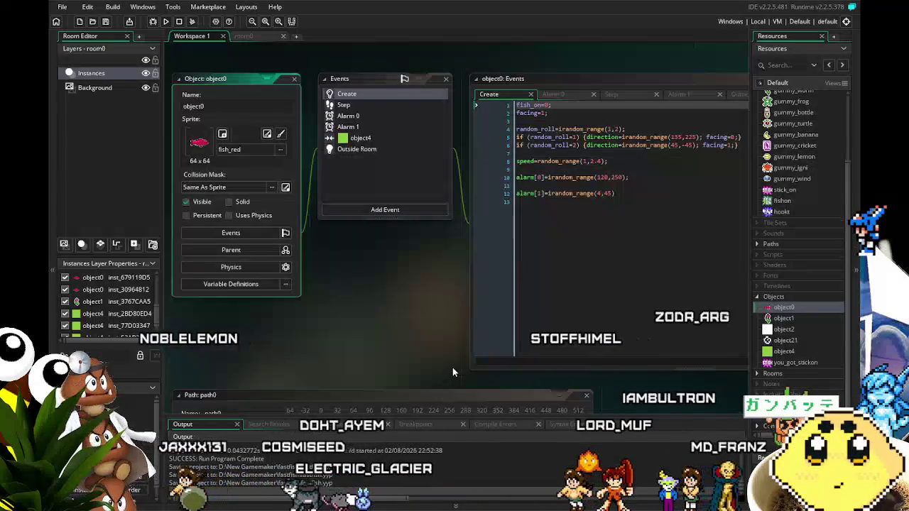
- Show object0's Step event code and inspect the speed argument on line 8
left_click(365, 106)
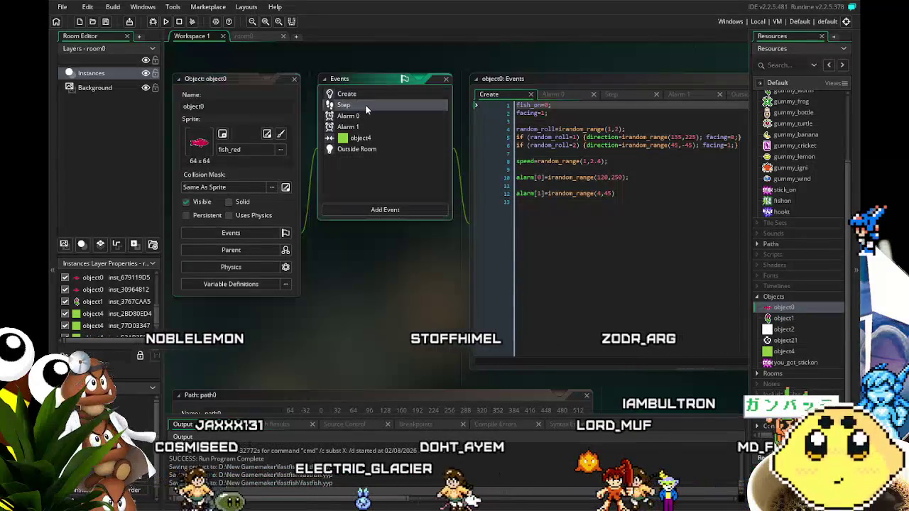
left_click(365, 104)
left_click_drag(390, 251, 302, 257)
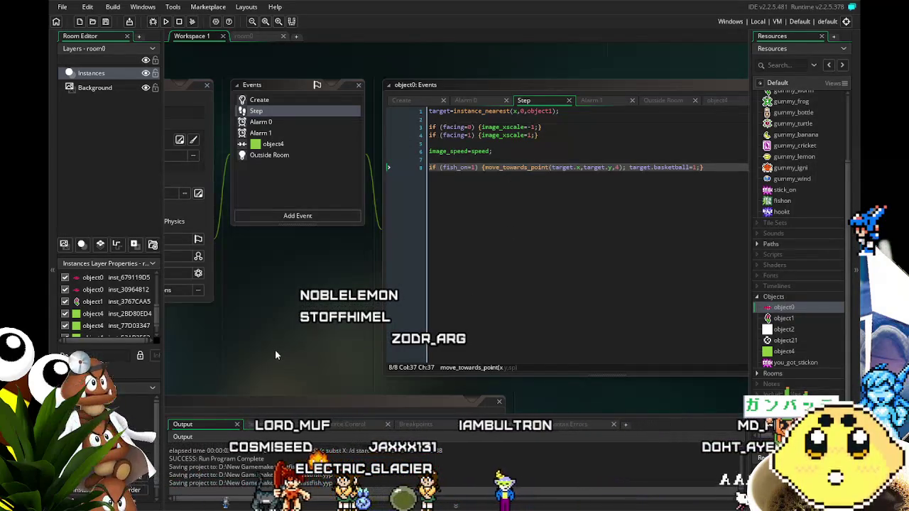
left_click_drag(275, 350, 244, 350)
left_click(588, 167)
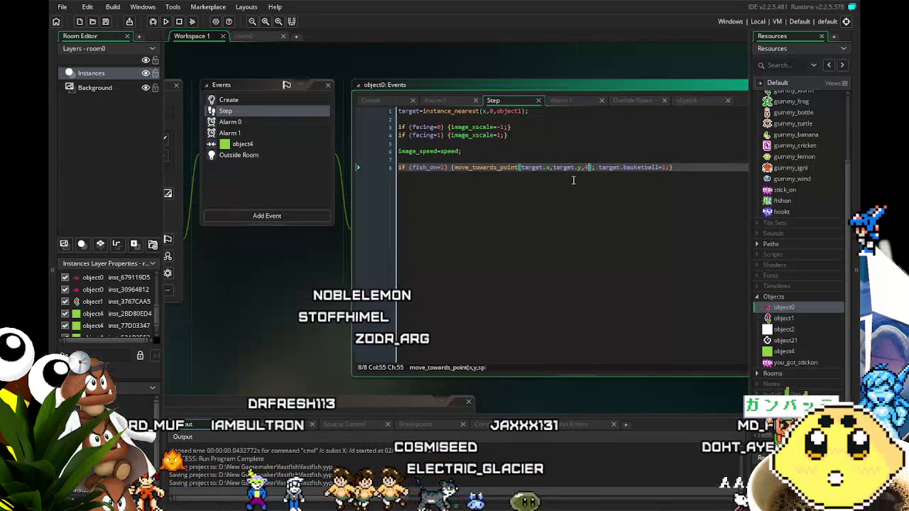
left_click_drag(459, 249, 423, 248)
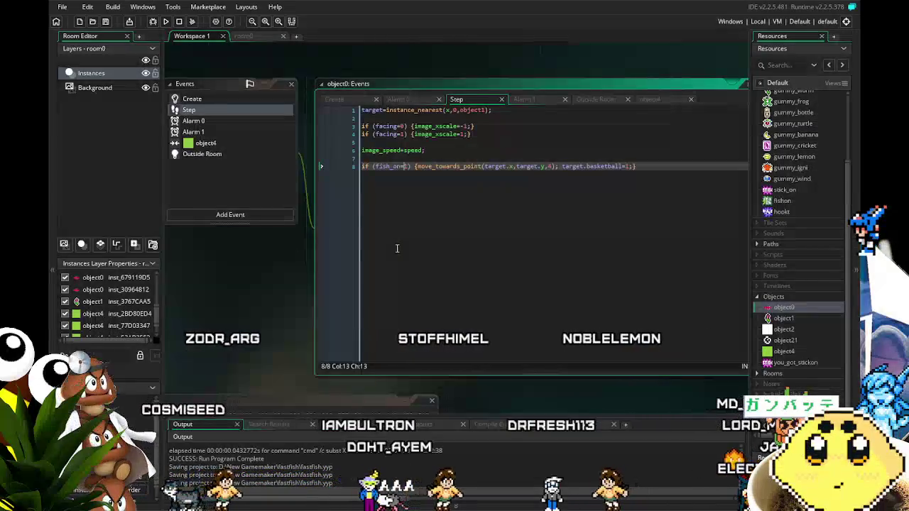
scroll(263, 305, "left", 2)
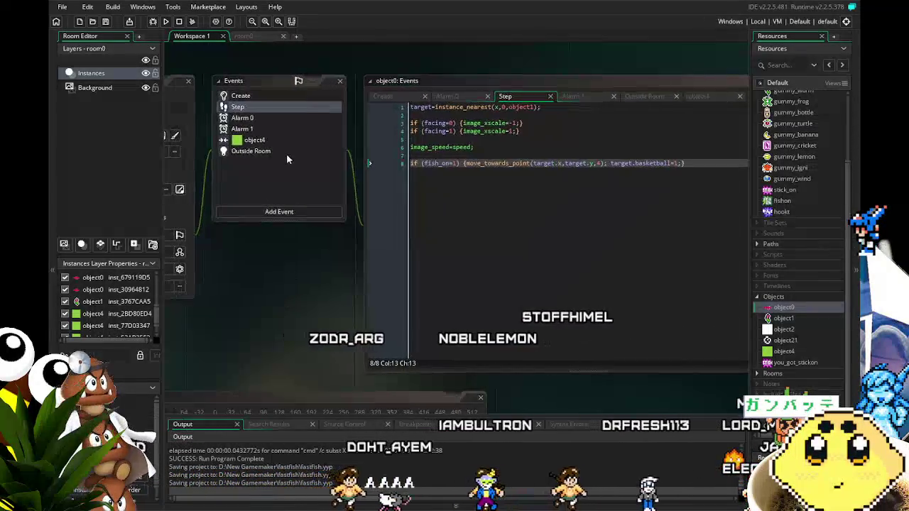
- Review object0's object4 collision, Outside Room, Create, Alarm 0 and Alarm 1 events, returning to Step
left_click(267, 141)
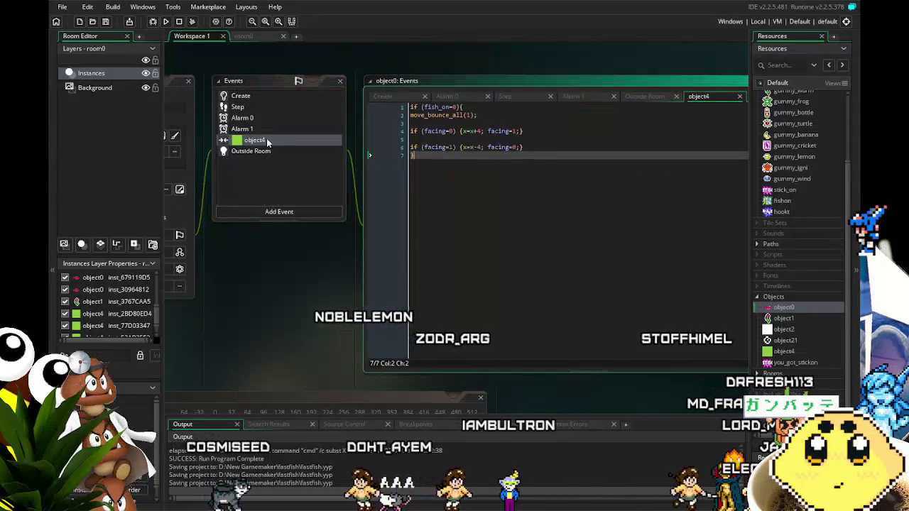
left_click(268, 153)
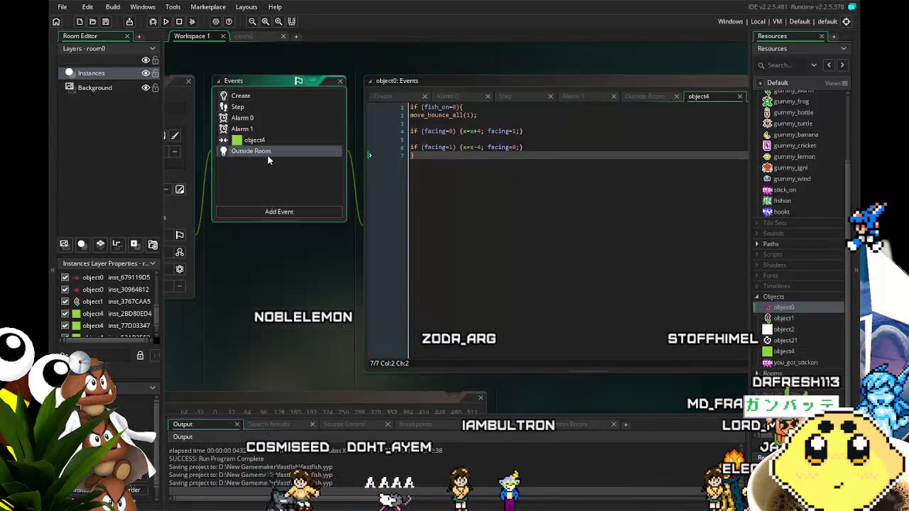
left_click(252, 99)
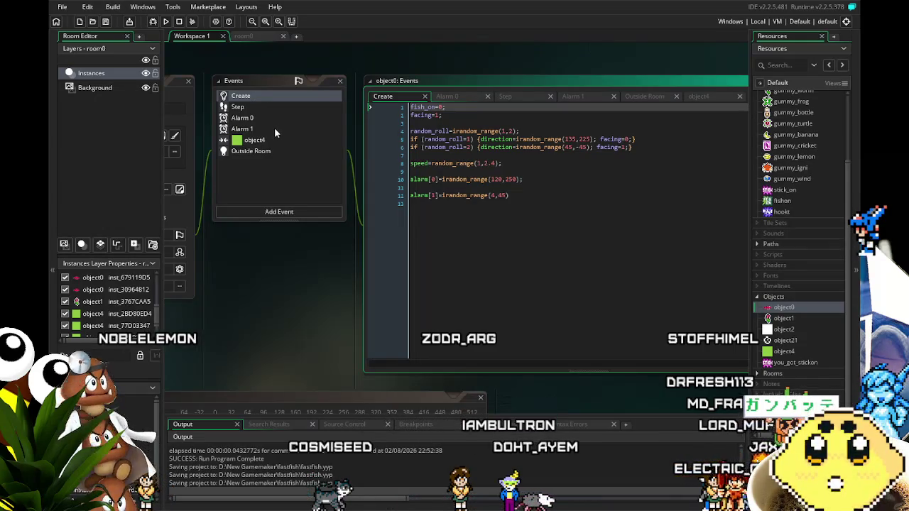
left_click(267, 116)
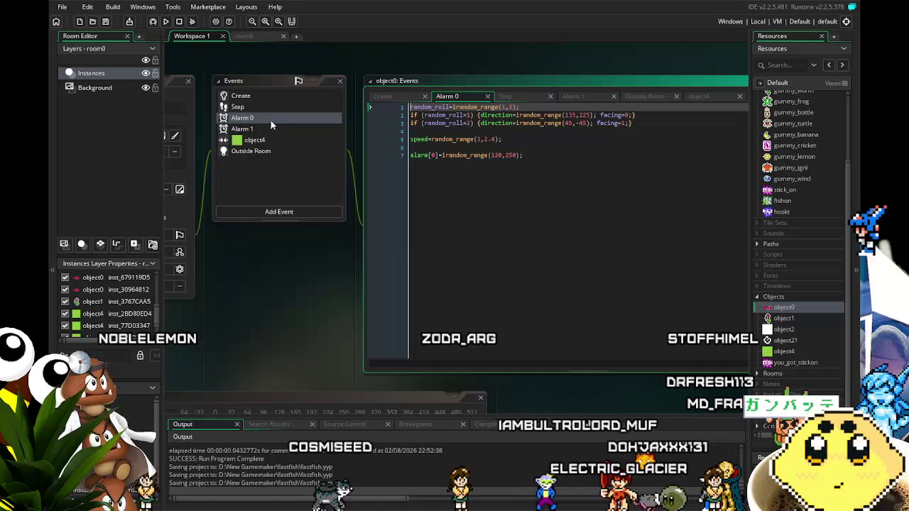
left_click(258, 110)
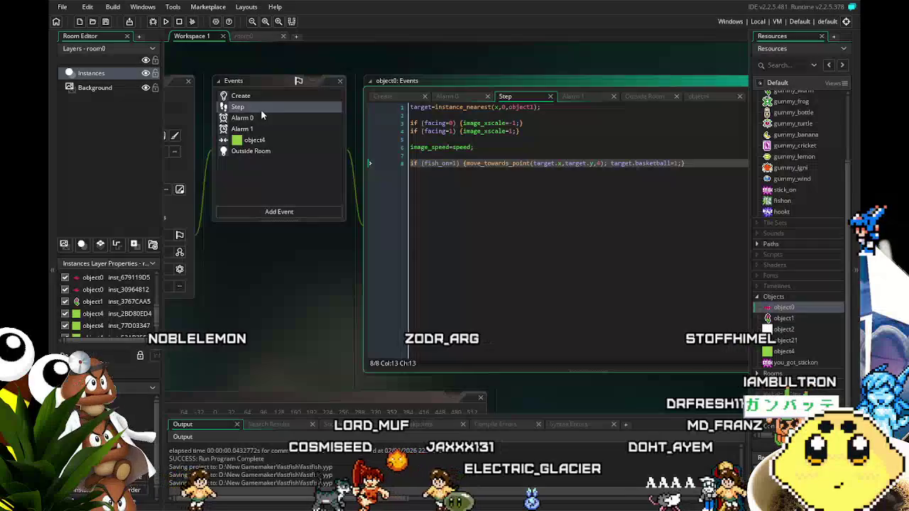
left_click(284, 150)
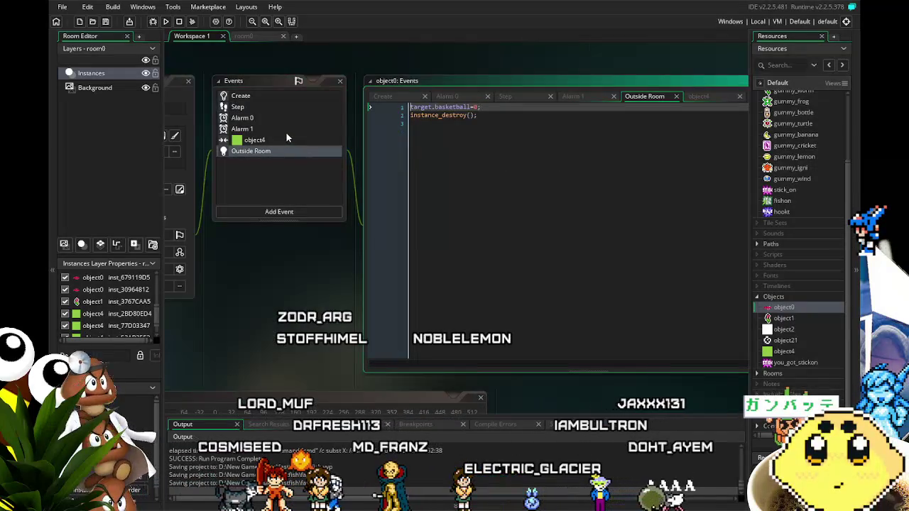
left_click(288, 130)
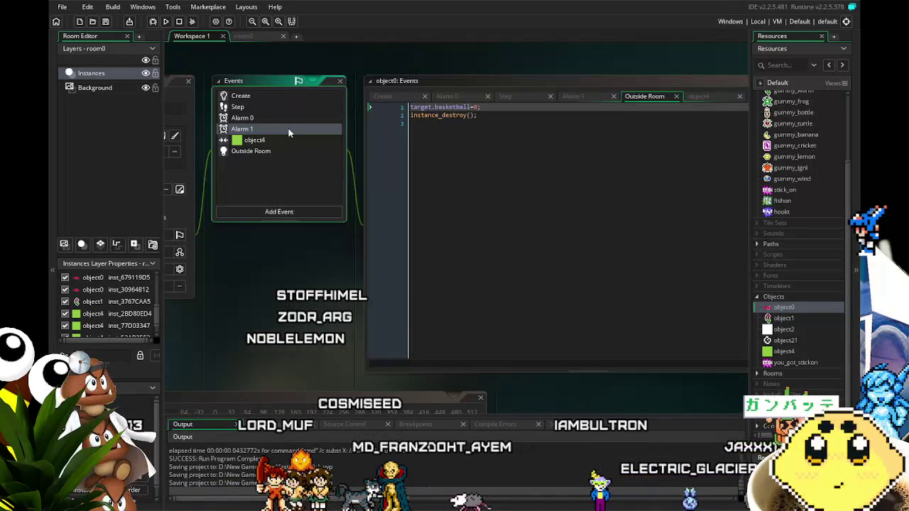
left_click(280, 107)
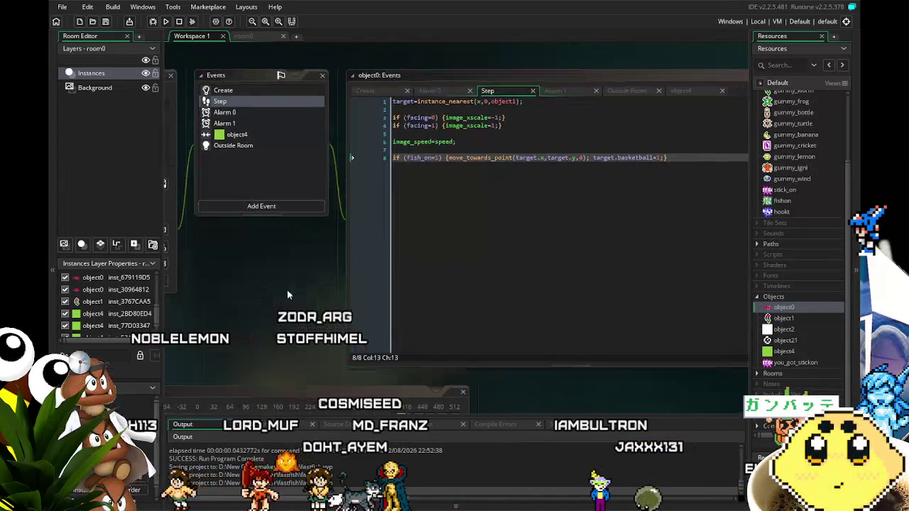
- Add a closing brace at the end of line 8 in object0's Step code
mouse_move(276, 291)
left_mouse_down()
mouse_move(409, 283)
mouse_move(284, 295)
left_mouse_up()
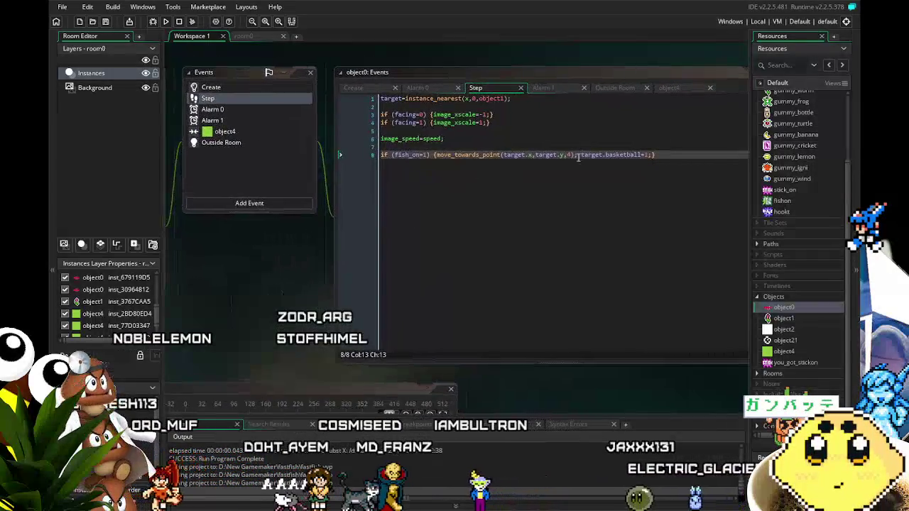
left_click(652, 154)
type("}")
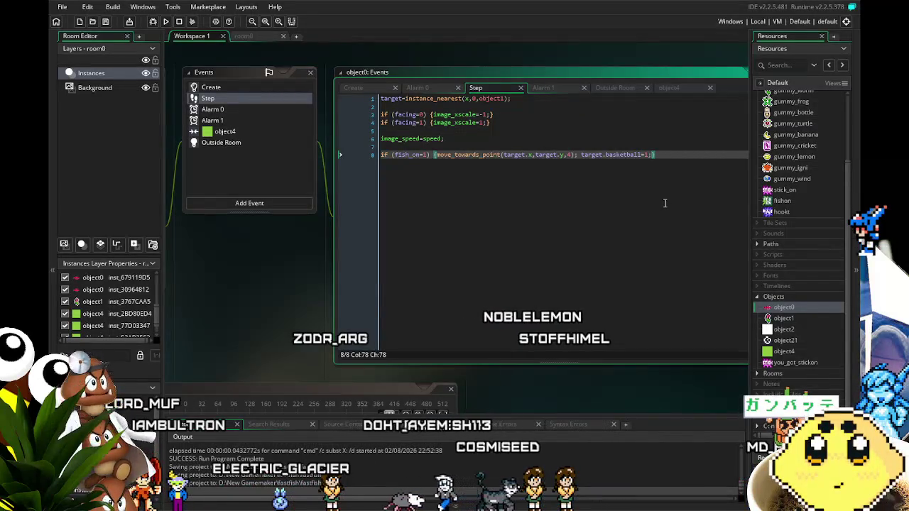
- Add vspeed=-2 and target.vspeed=-2 before line 8's closing brace, then save the project
key("End")
left_click_drag(665, 203, 622, 211)
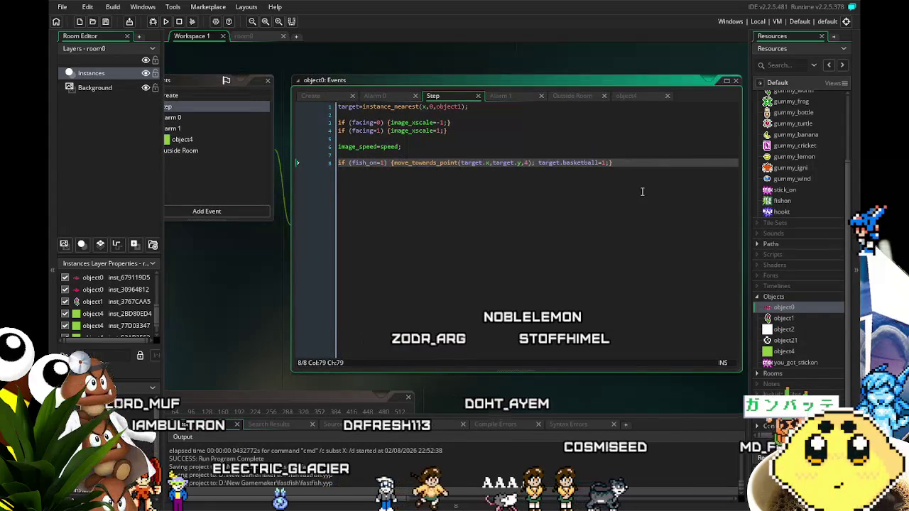
key("Return")
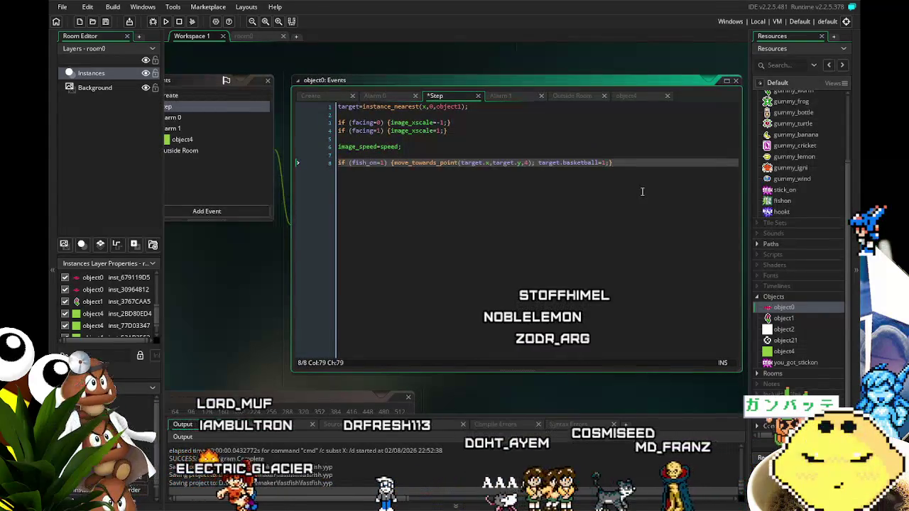
key("Left")
type("s")
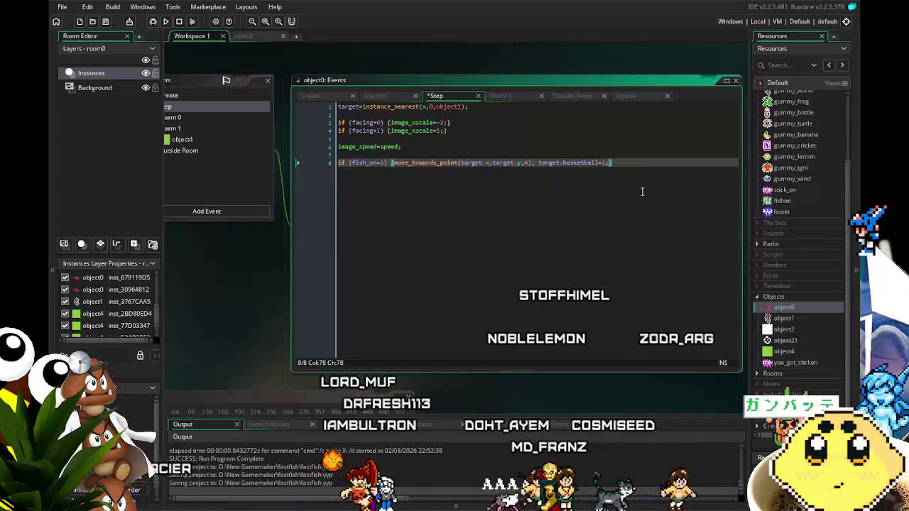
type("pee")
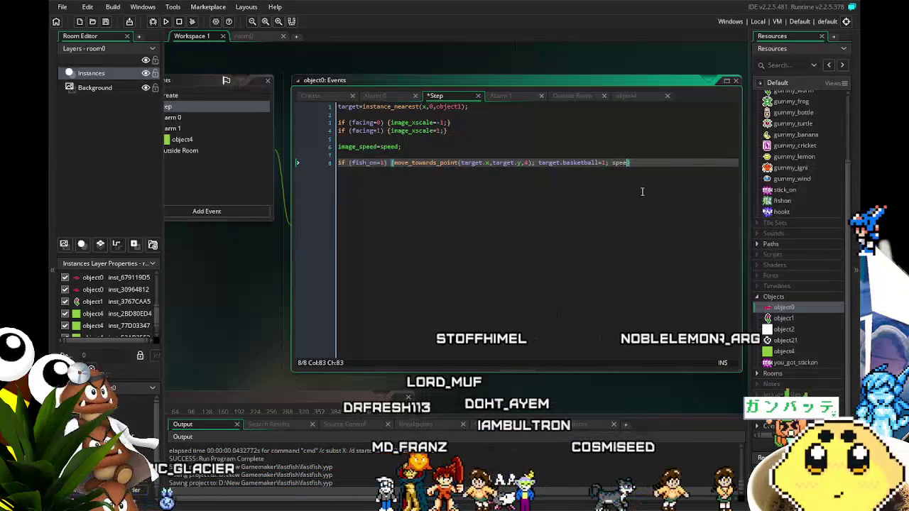
key("BackSpace")
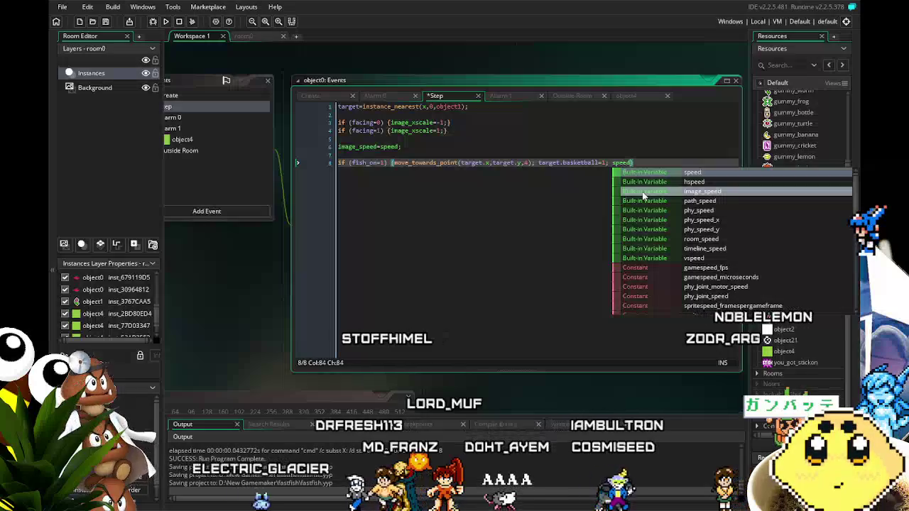
key("BackSpace")
key("BackSpace")
key("BackSpace")
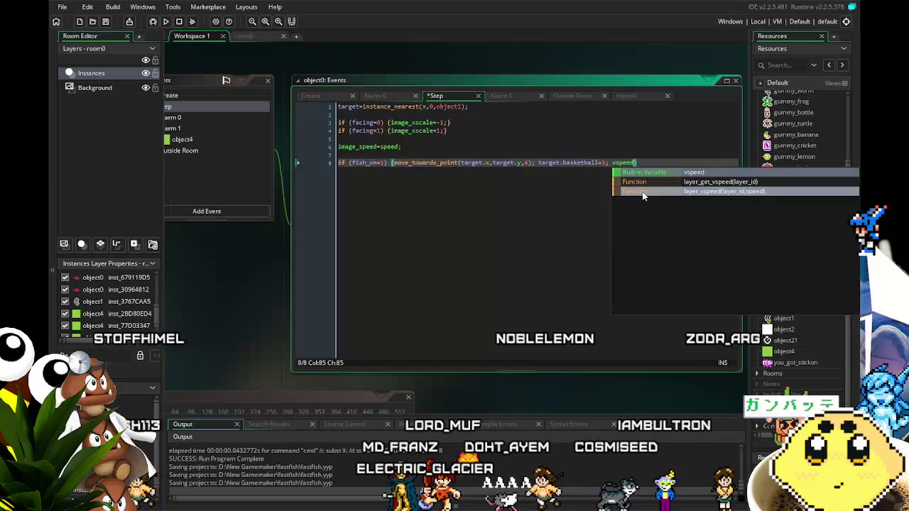
type("=-2")
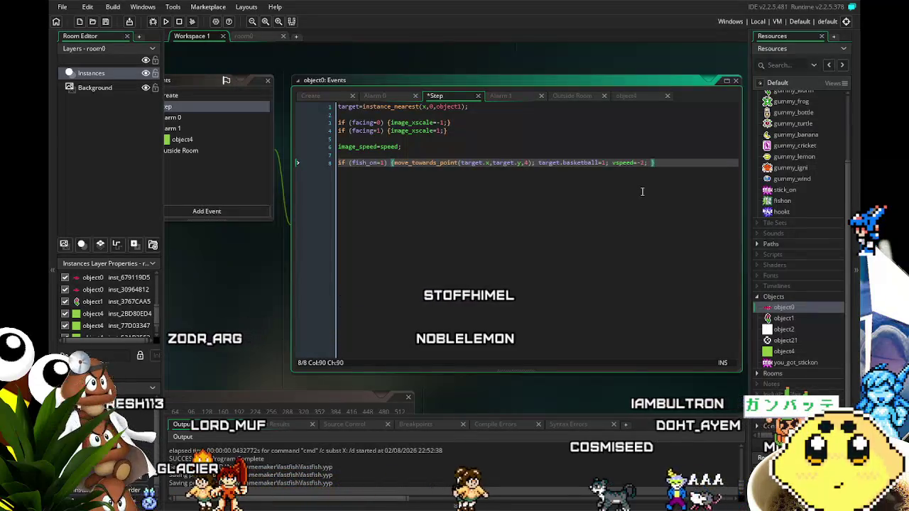
type("target.vspeed=-2.")
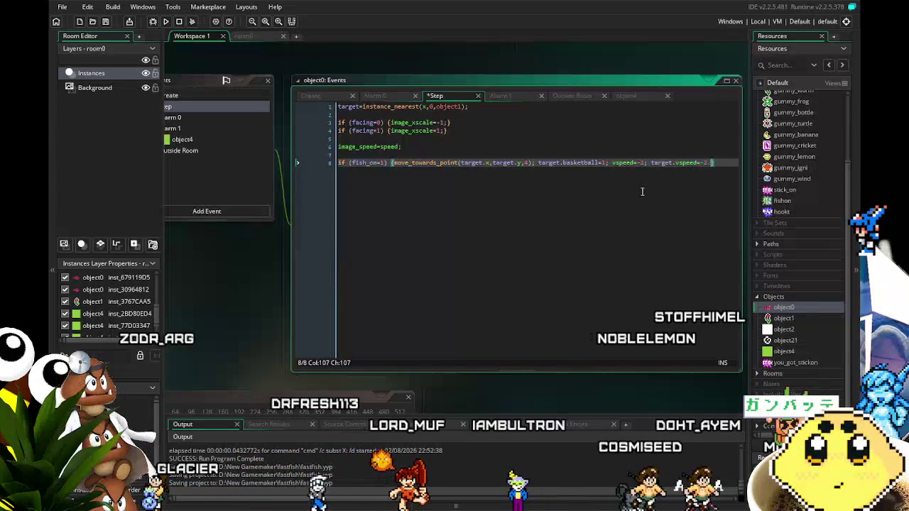
type(";")
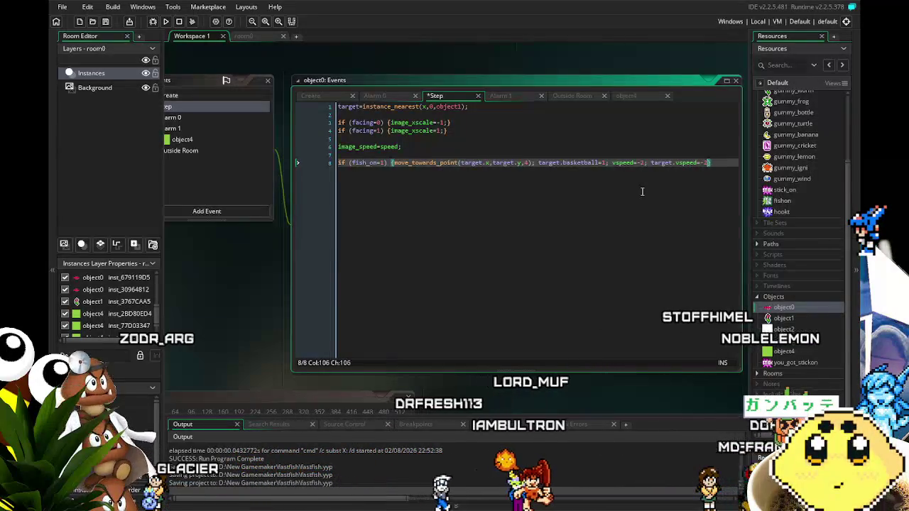
key("ctrl+s")
- Delete the target.vspeed=-2 statement from line 8 of object0's Step code
left_click(601, 163)
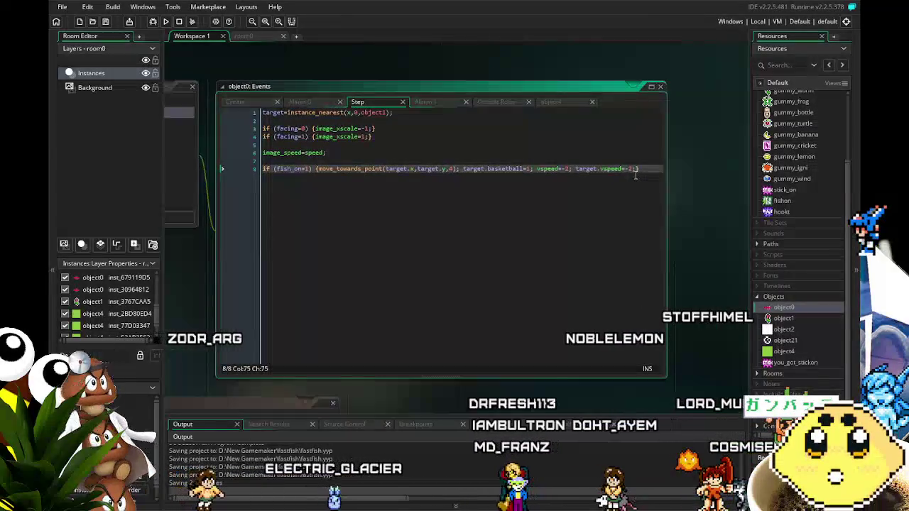
left_click_drag(637, 169, 568, 172)
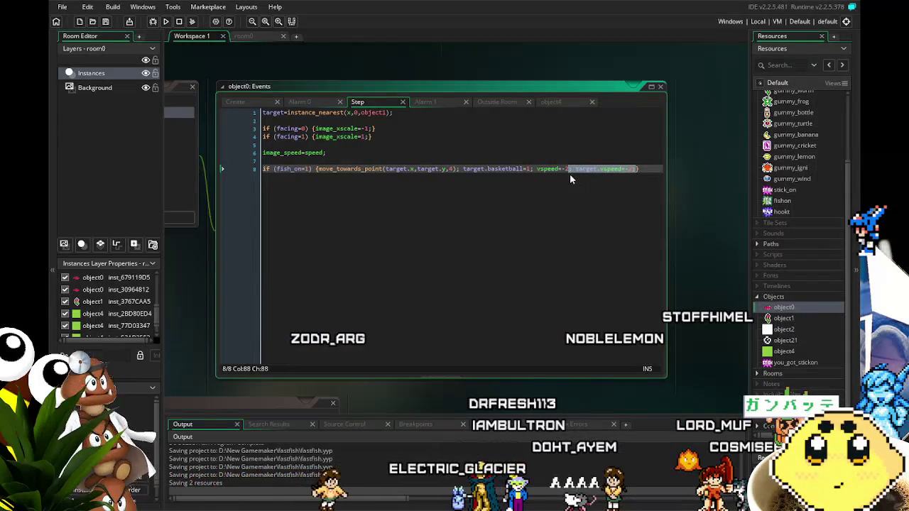
mouse_move(465, 282)
left_mouse_down()
mouse_move(559, 282)
mouse_move(528, 280)
left_mouse_up()
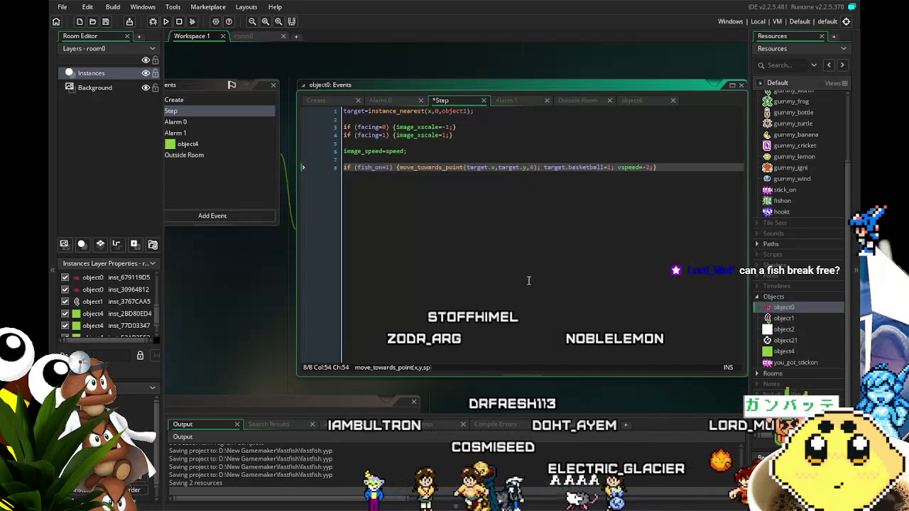
left_click_drag(529, 280, 514, 282)
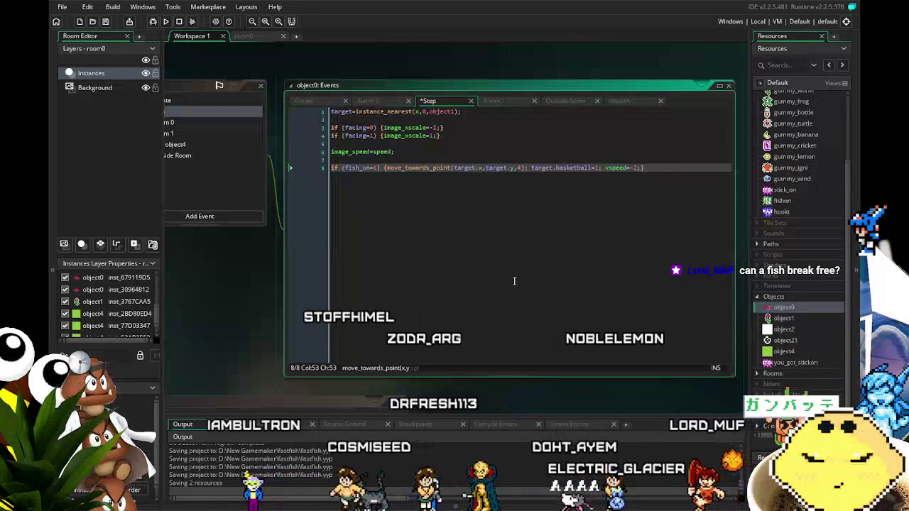
scroll(514, 281, "left", 3)
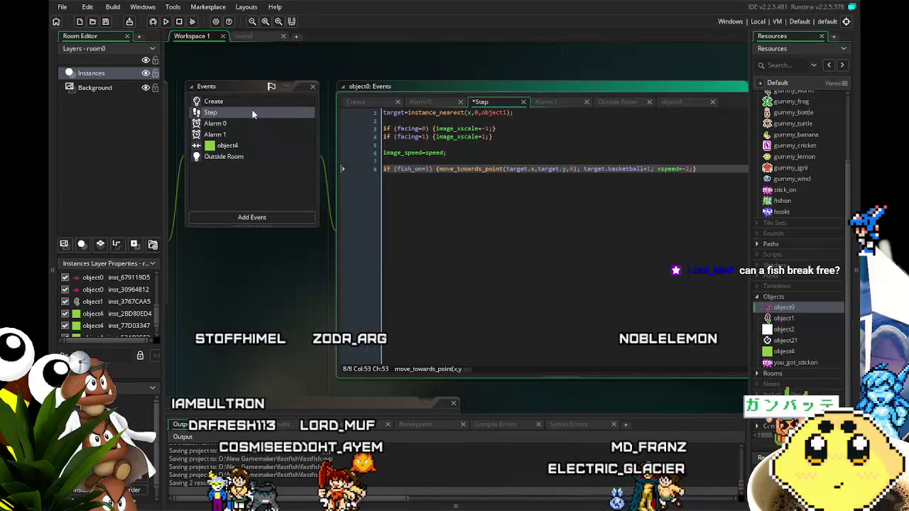
left_click(215, 102)
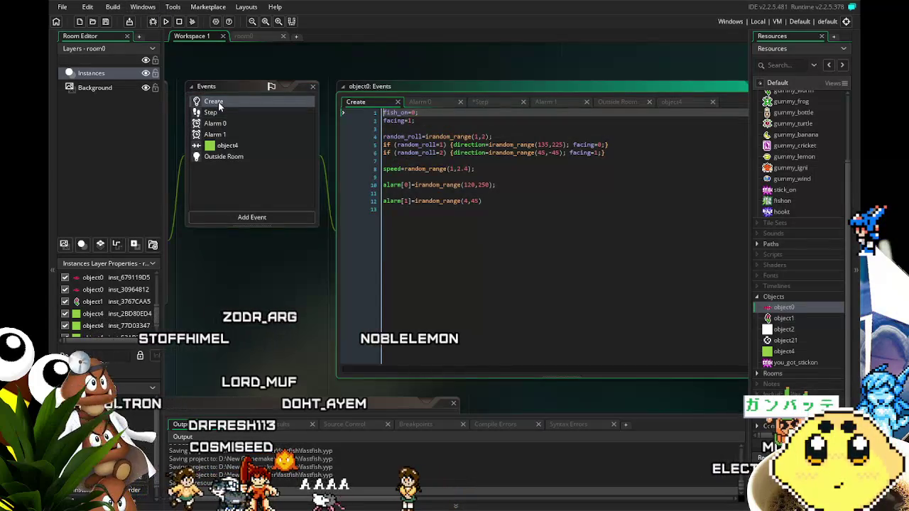
left_click(213, 113)
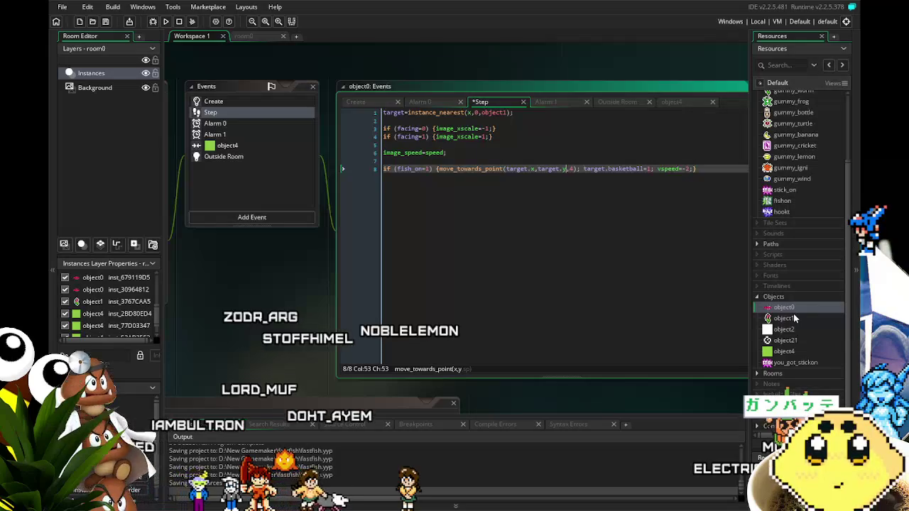
double_click(794, 318)
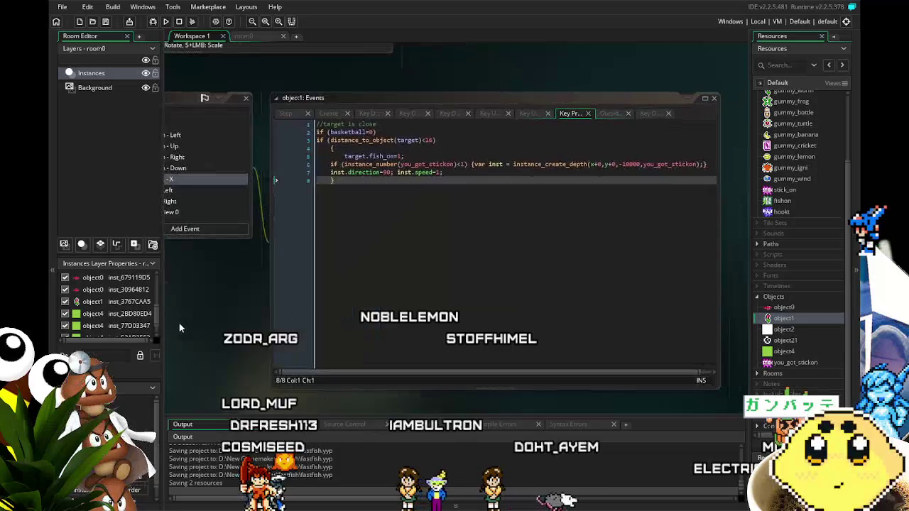
- Add a vspeed=-2 line after inst.speed in object1's Key Press - X code and save
left_click(496, 174)
key("Return")
type("vspeed=")
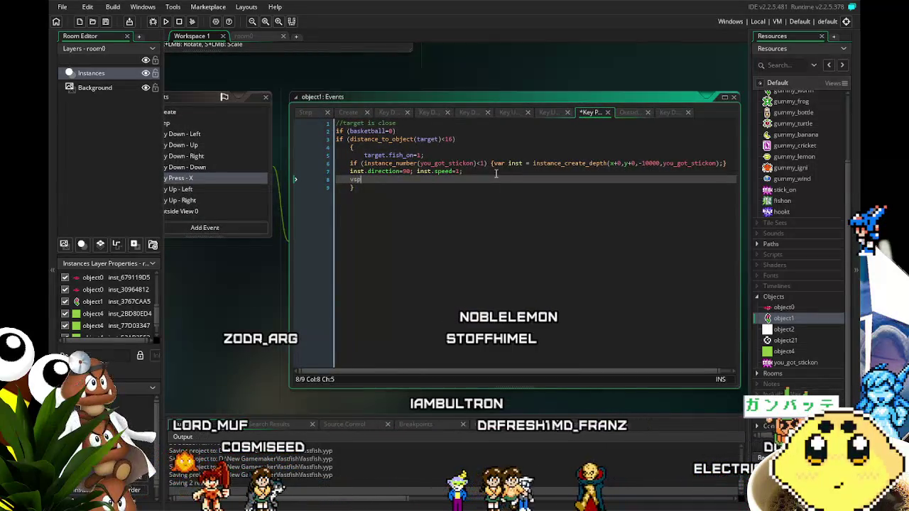
type("-2;")
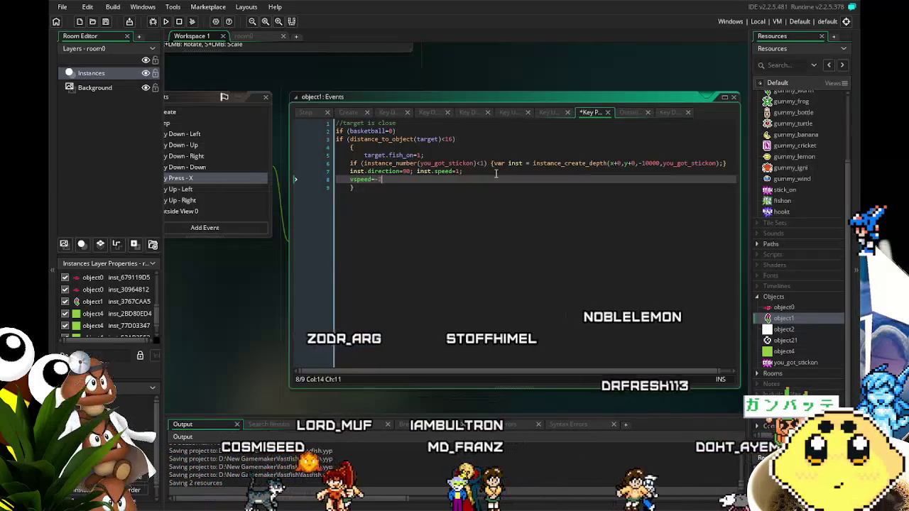
key("ctrl+s")
mouse_move(245, 307)
left_mouse_down()
mouse_move(287, 290)
mouse_move(333, 291)
left_mouse_up()
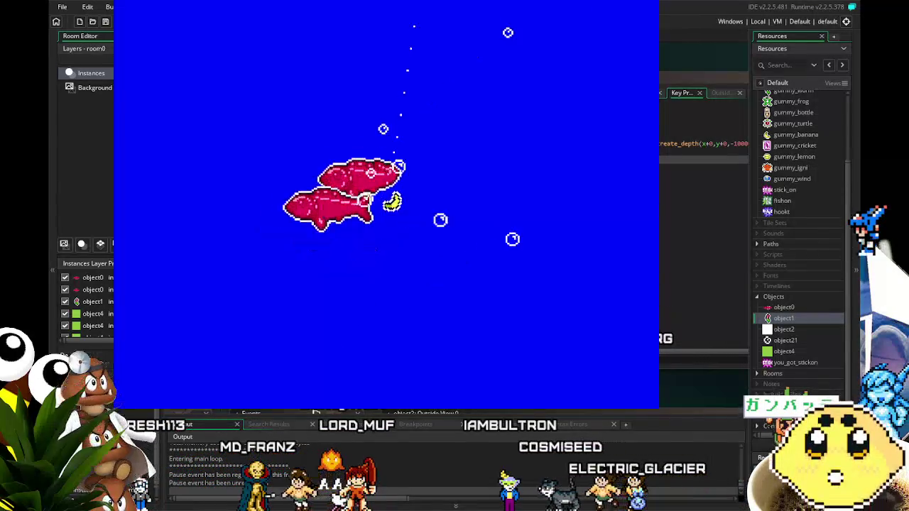
key("Left")
key("Right")
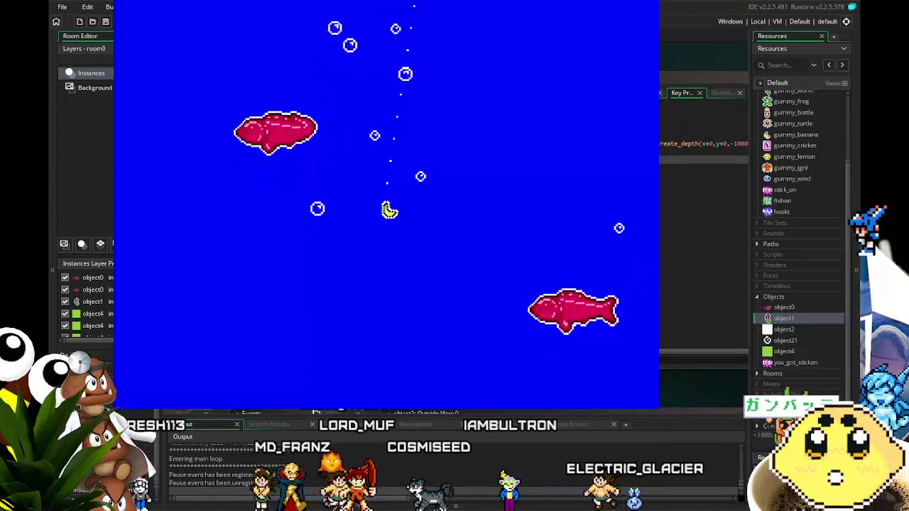
key("Left")
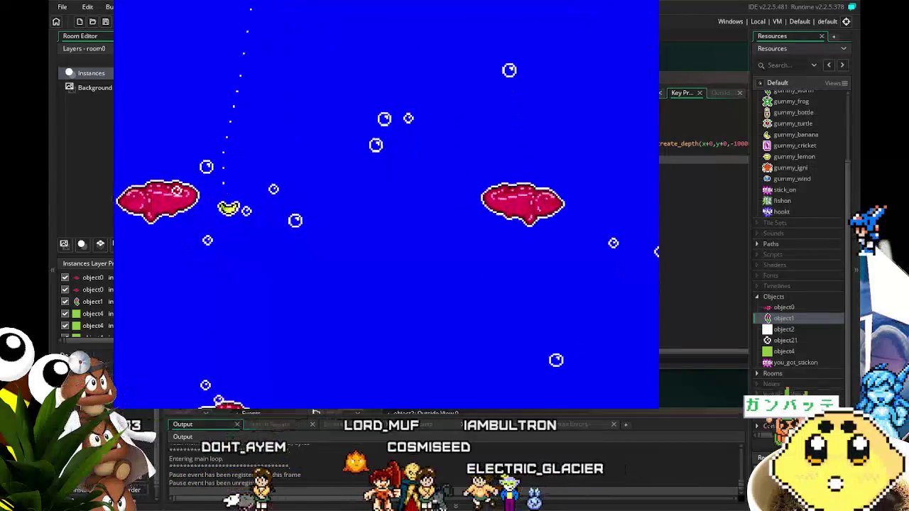
key("Right")
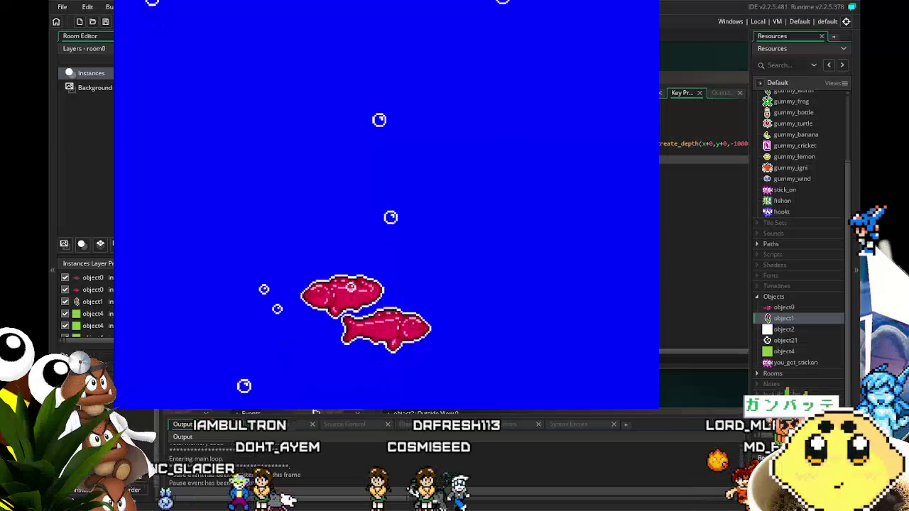
key("Escape")
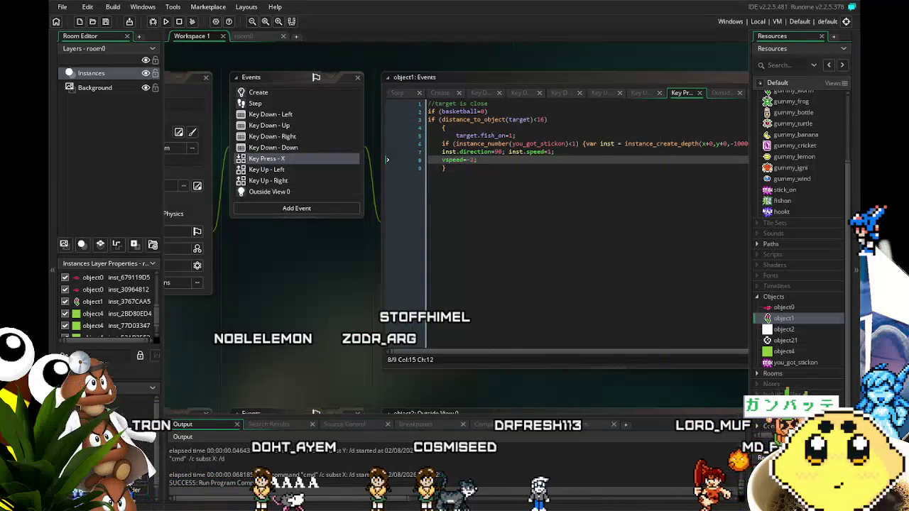
- Change vspeed from -2 to 2 in object1's Key Press - X and object0's Step code, save, and run
left_click(471, 161)
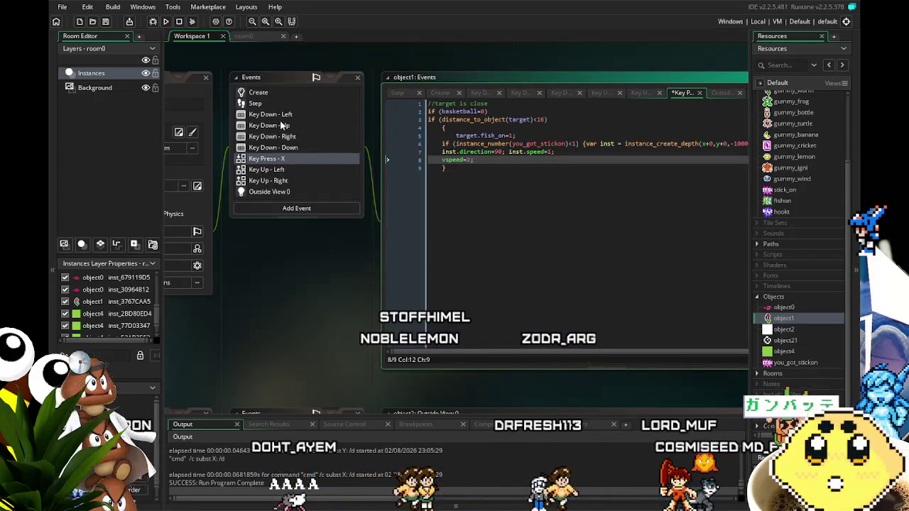
double_click(784, 307)
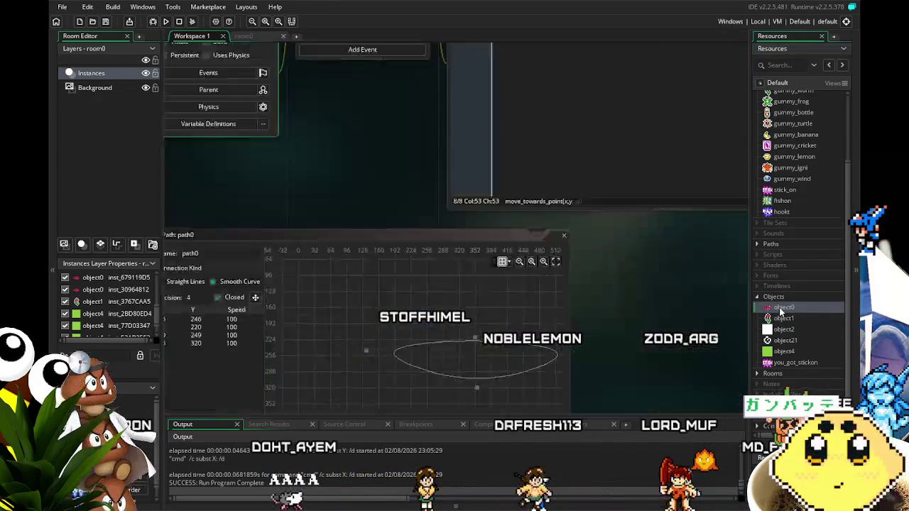
left_click_drag(374, 282, 276, 300)
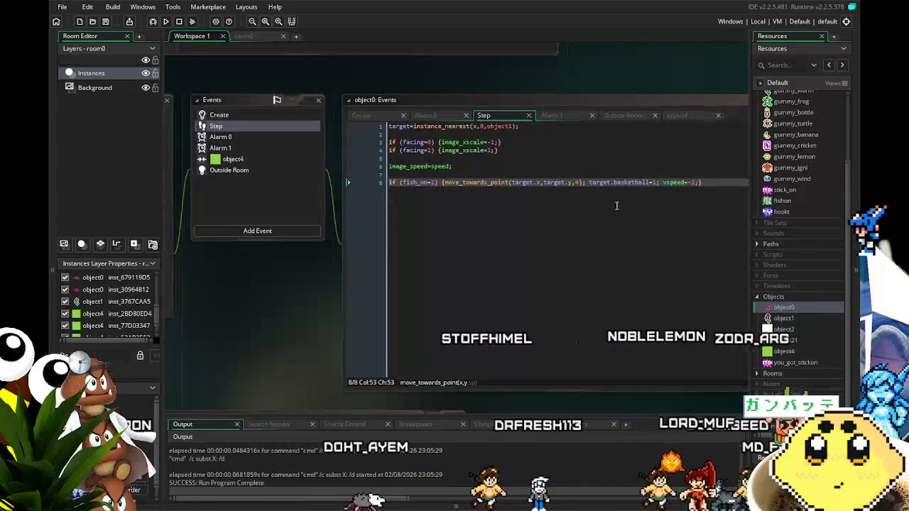
left_click(693, 182)
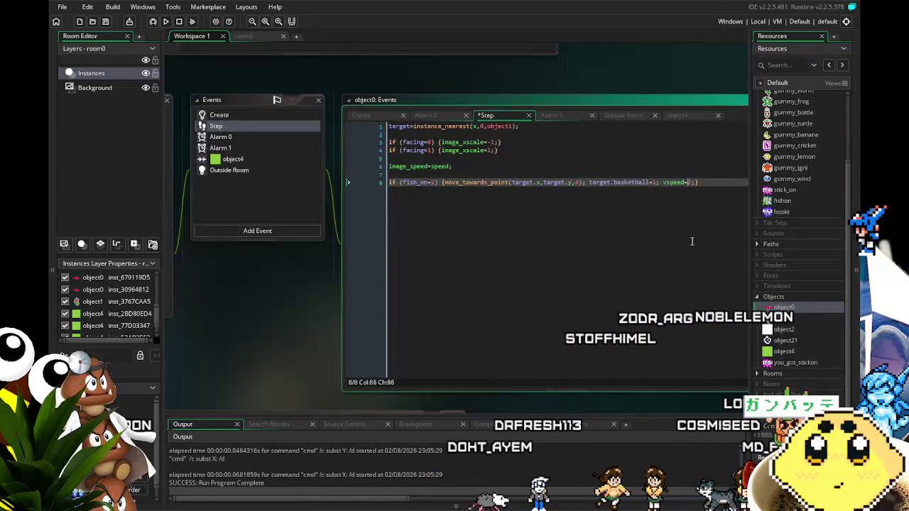
left_click(107, 22)
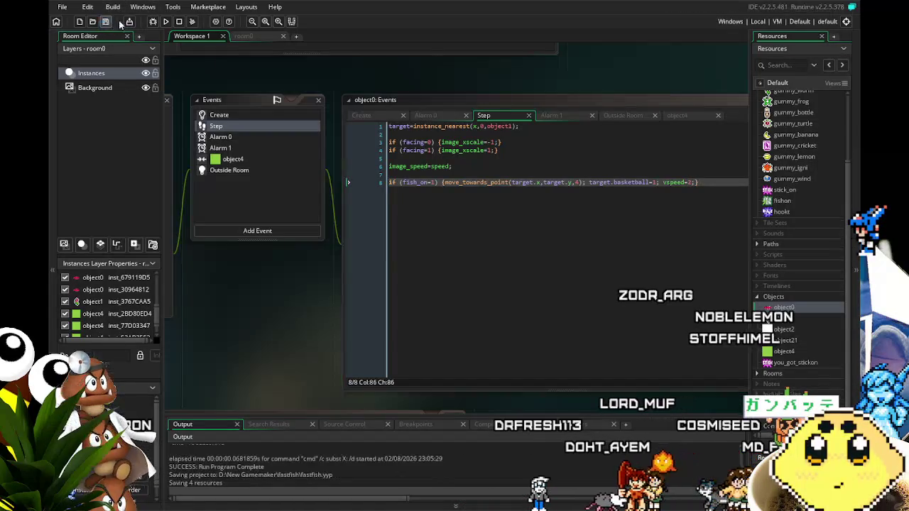
left_click(164, 22)
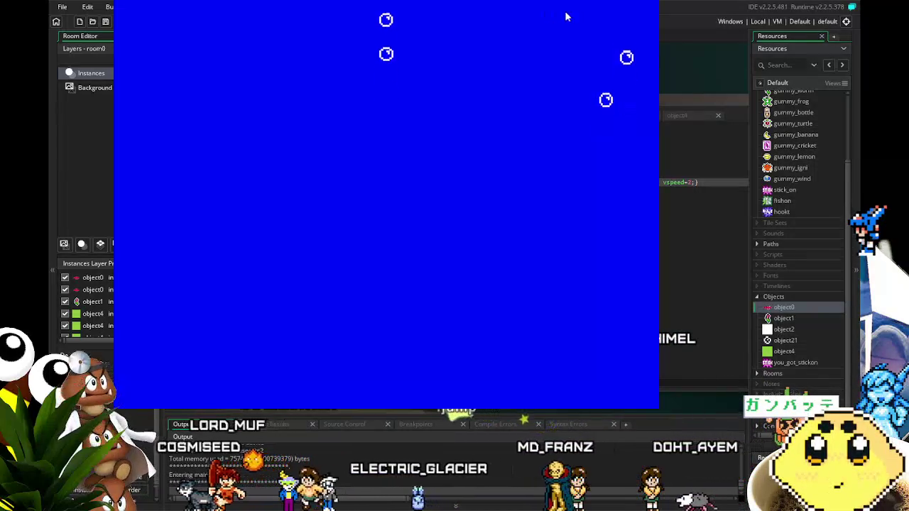
- Close the running test game with Escape
key("Escape")
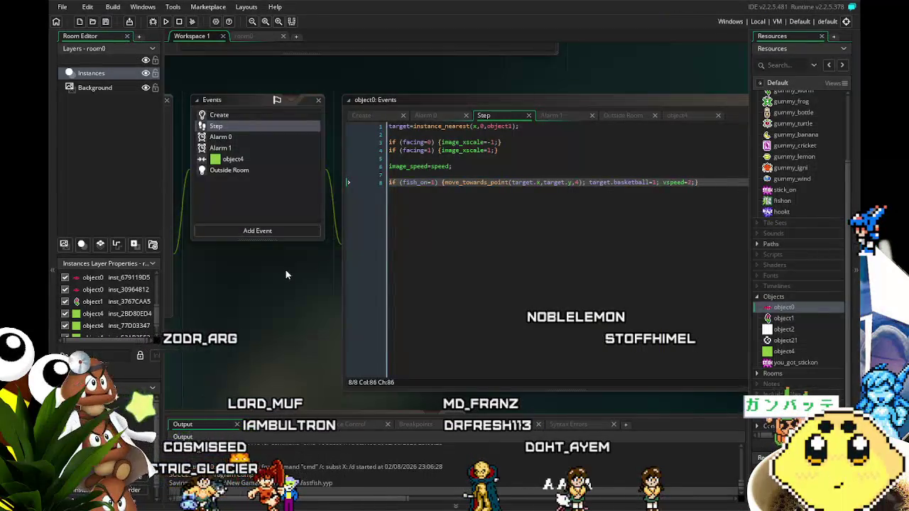
mouse_move(272, 284)
left_mouse_down()
mouse_move(293, 280)
mouse_move(268, 280)
left_mouse_up()
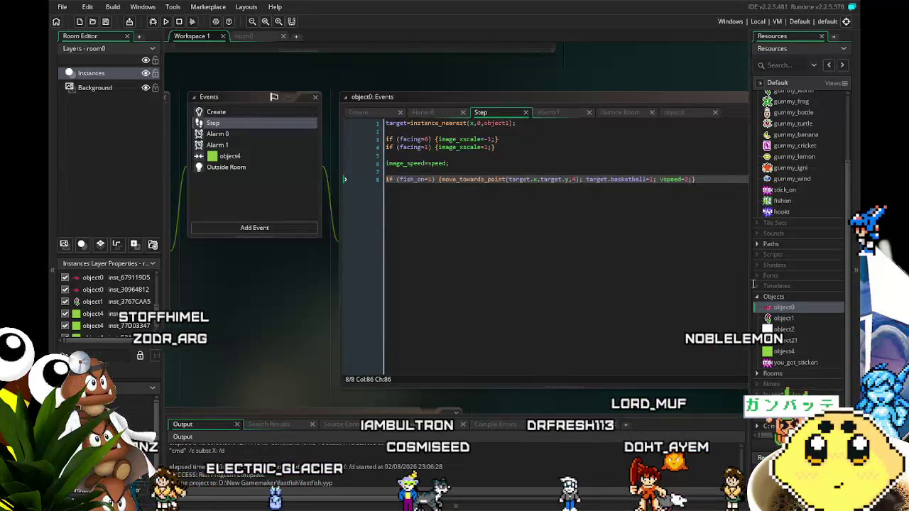
- Review object1's Key Down, Key Up and Create code, then run the game and save
double_click(774, 321)
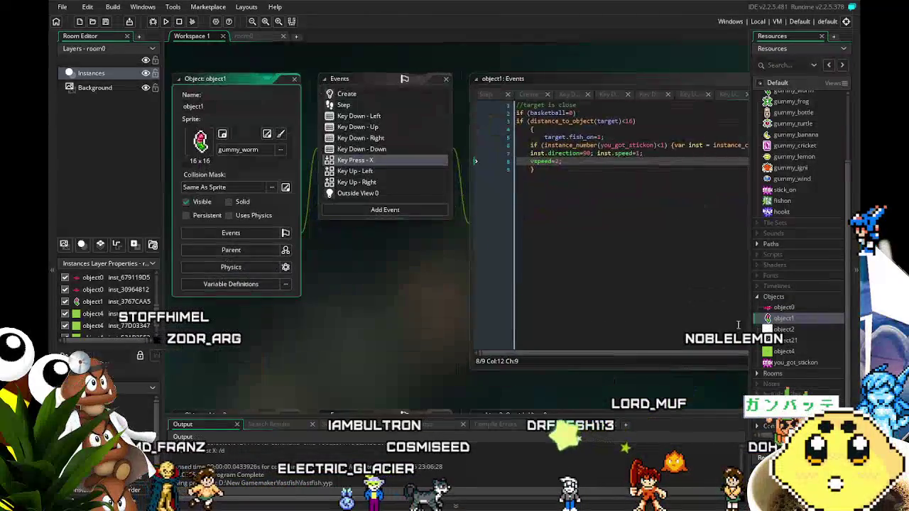
mouse_move(481, 321)
left_mouse_down()
mouse_move(233, 316)
mouse_move(402, 334)
left_mouse_up()
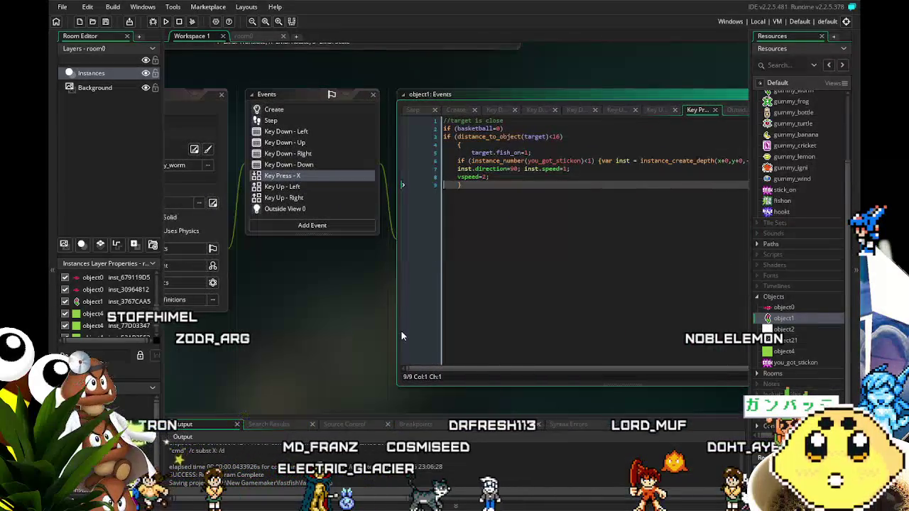
left_click(284, 143)
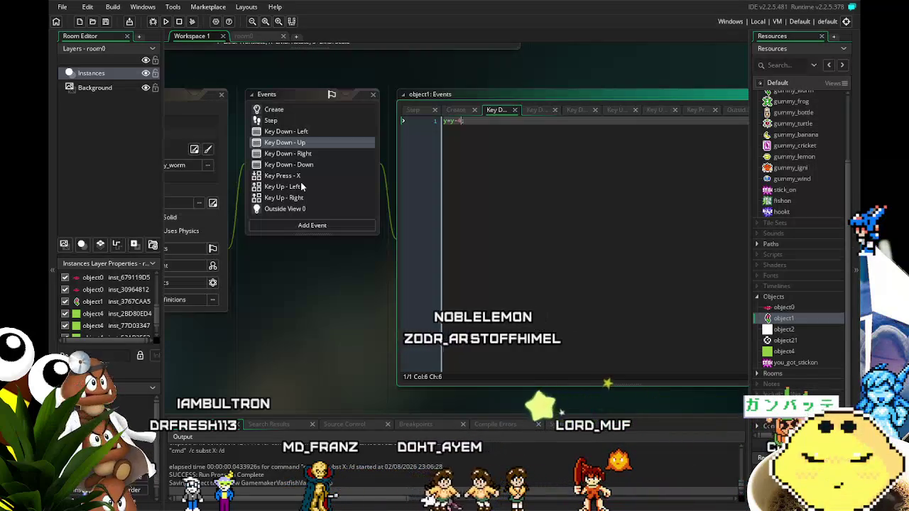
scroll(300, 190, "down", 2)
scroll(298, 206, "up", 1)
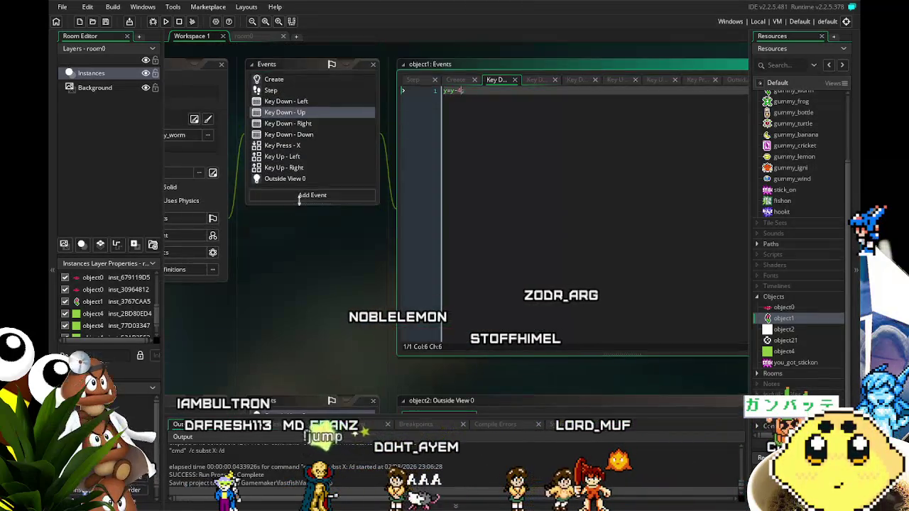
left_click(309, 158)
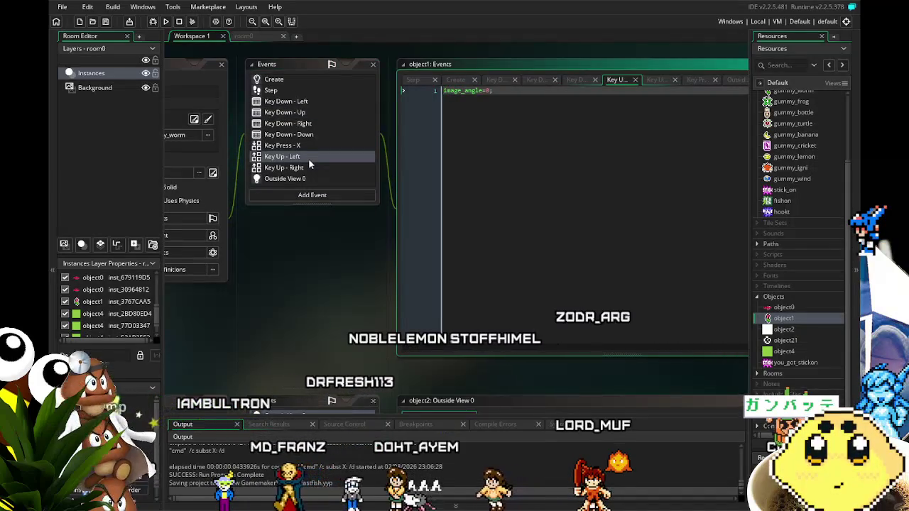
left_click(311, 171)
left_click(286, 102)
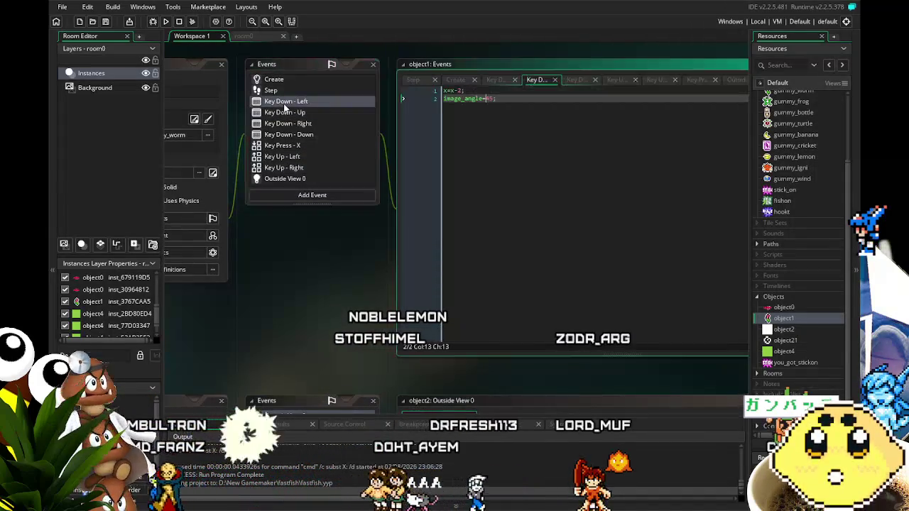
left_click(299, 123)
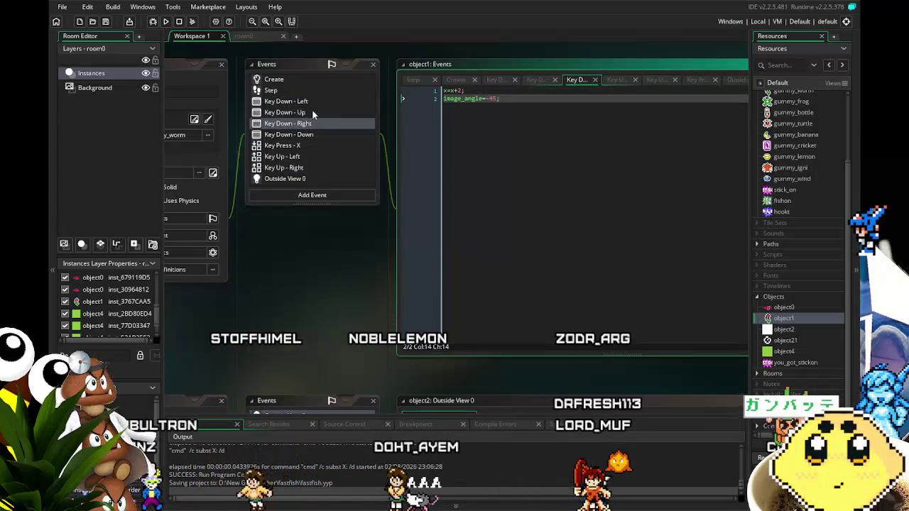
left_click(312, 112)
left_click(312, 81)
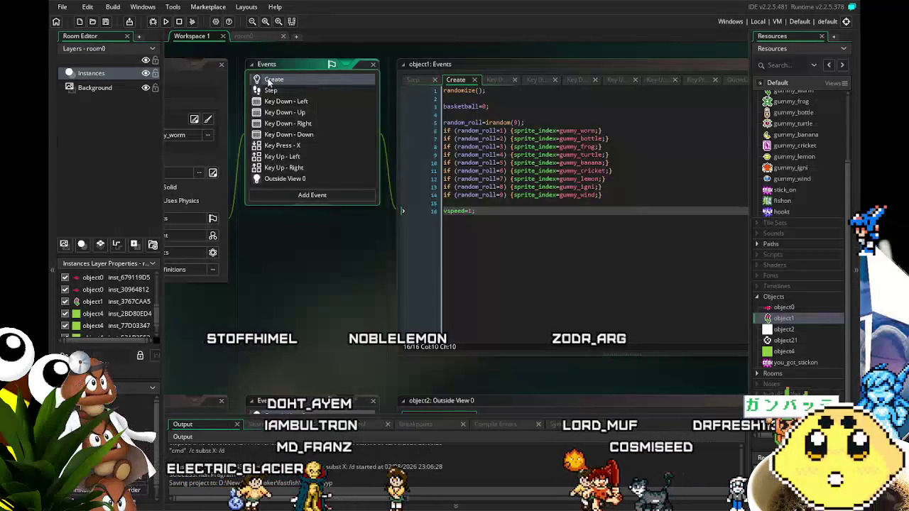
left_click(168, 22)
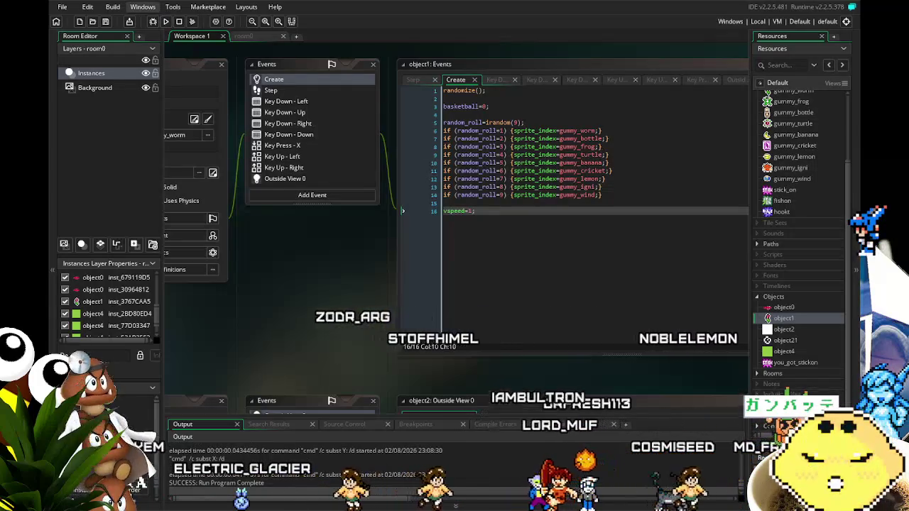
key("ctrl+s")
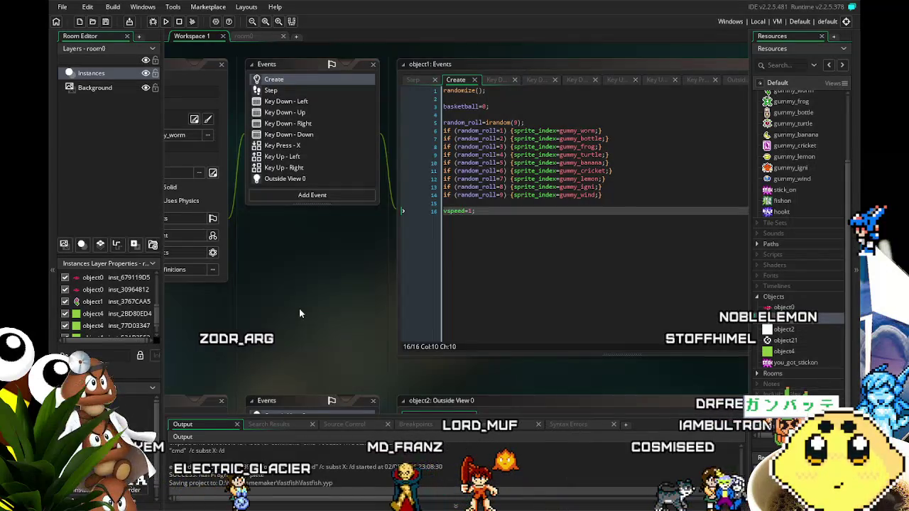
- Inspect object1's Key Down - Up movement line, then its Create, Key Down - Left and Step code
left_click_drag(306, 280, 319, 297)
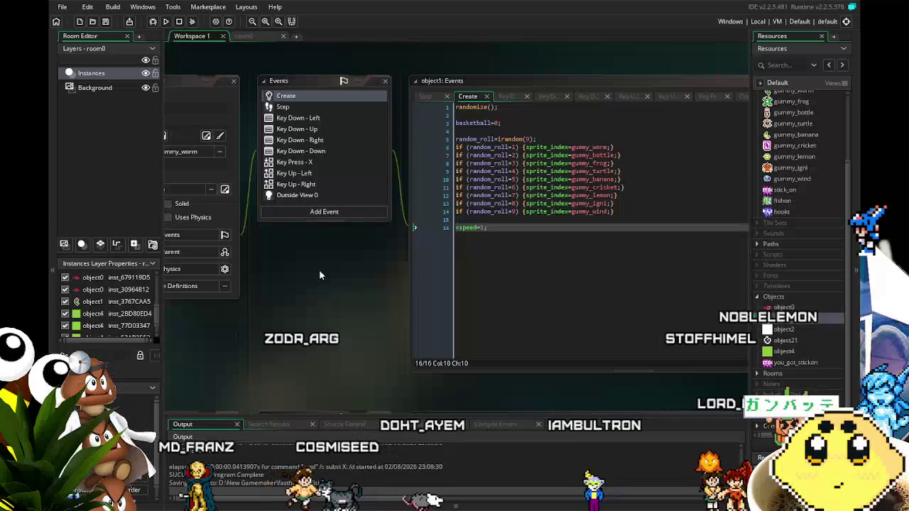
left_click_drag(313, 279, 356, 309)
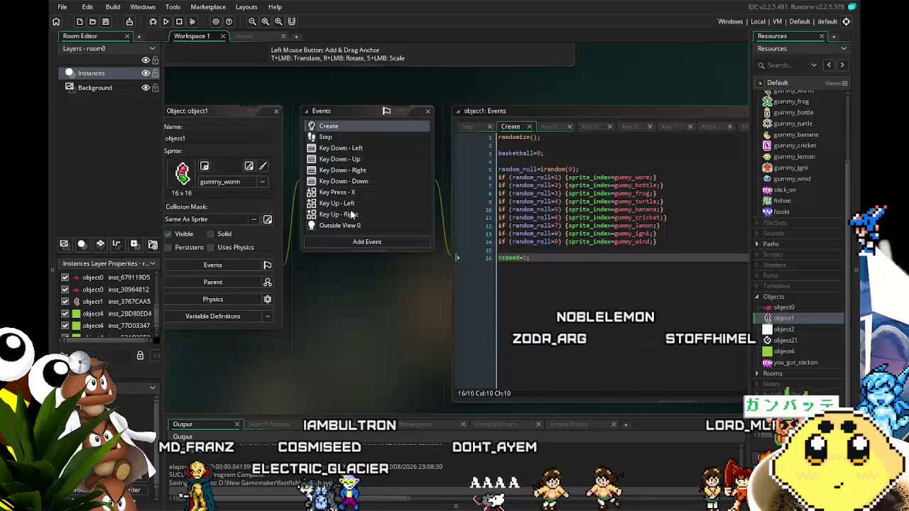
left_click(345, 161)
left_click_drag(360, 323, 350, 329)
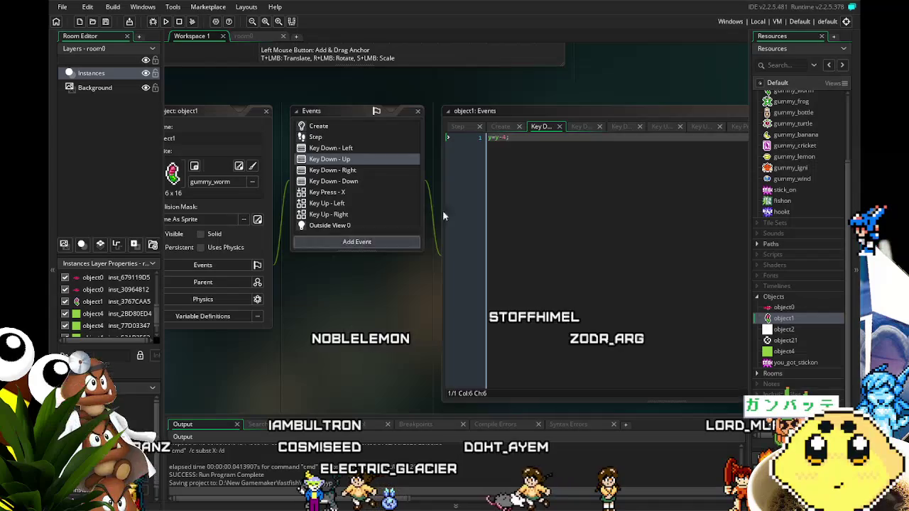
left_click(449, 152)
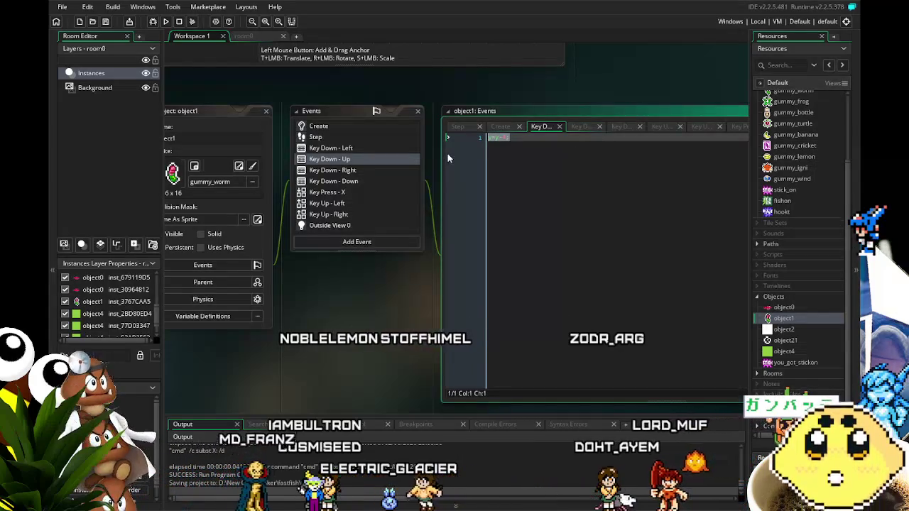
left_click(561, 194)
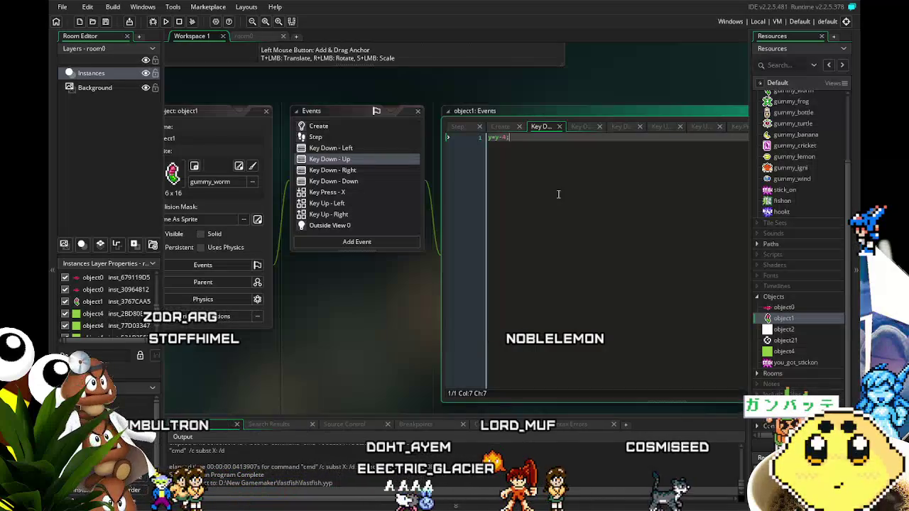
left_click(315, 126)
left_click(329, 147)
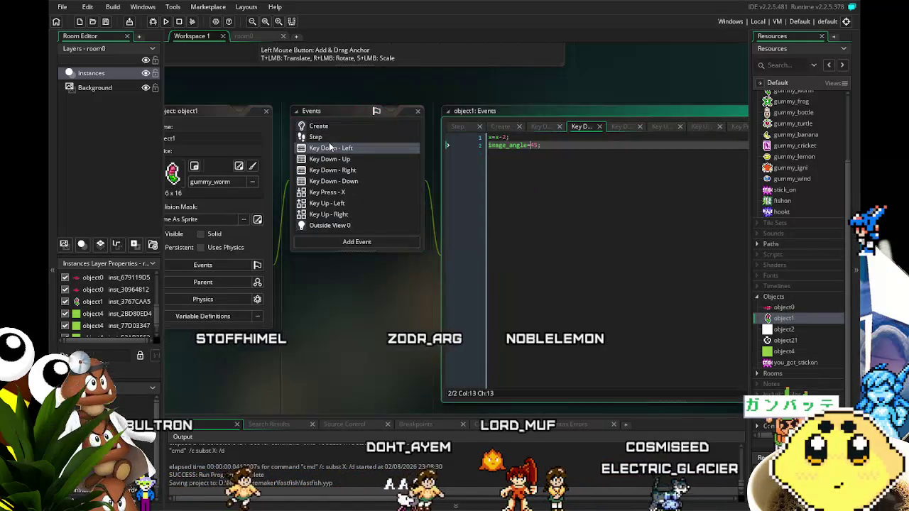
left_click(321, 138)
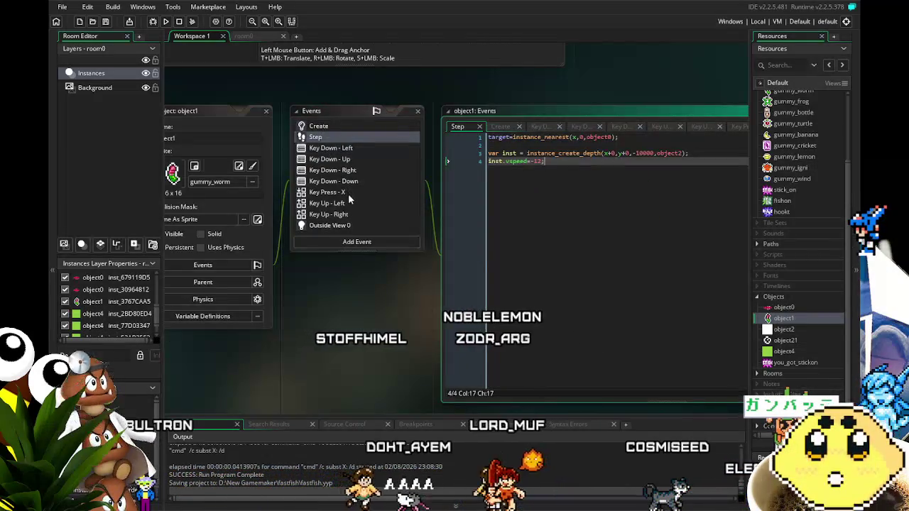
scroll(351, 201, "down", 1)
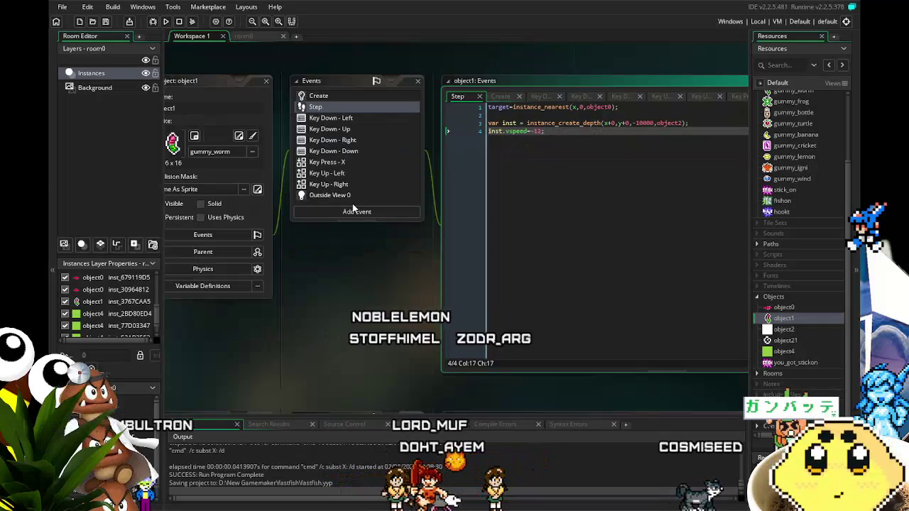
left_click(325, 163)
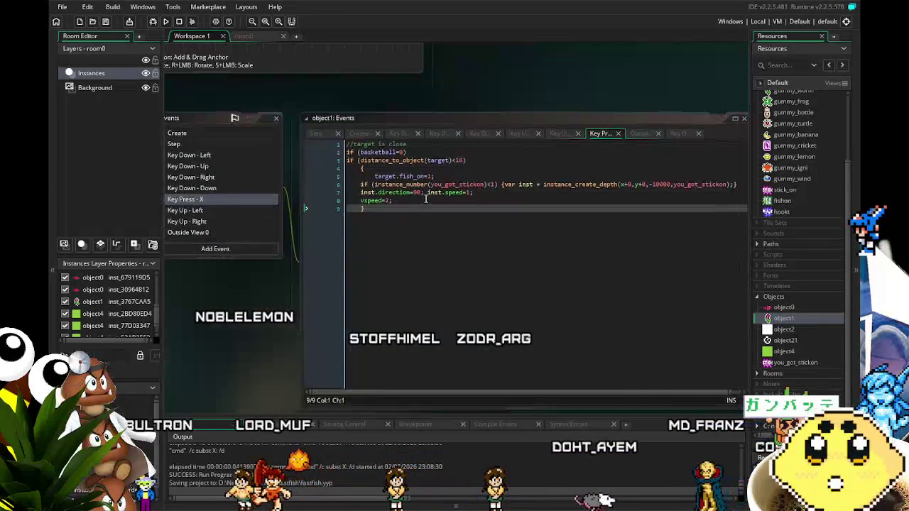
- Delete the vspeed=2 line from object1's Key Press - X code and save the project
left_click_drag(426, 199, 347, 200)
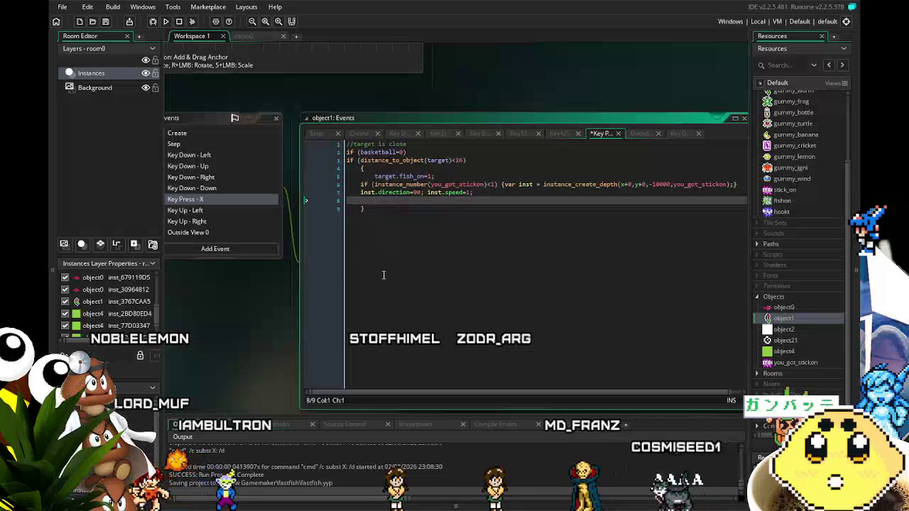
key("BackSpace")
key("Delete")
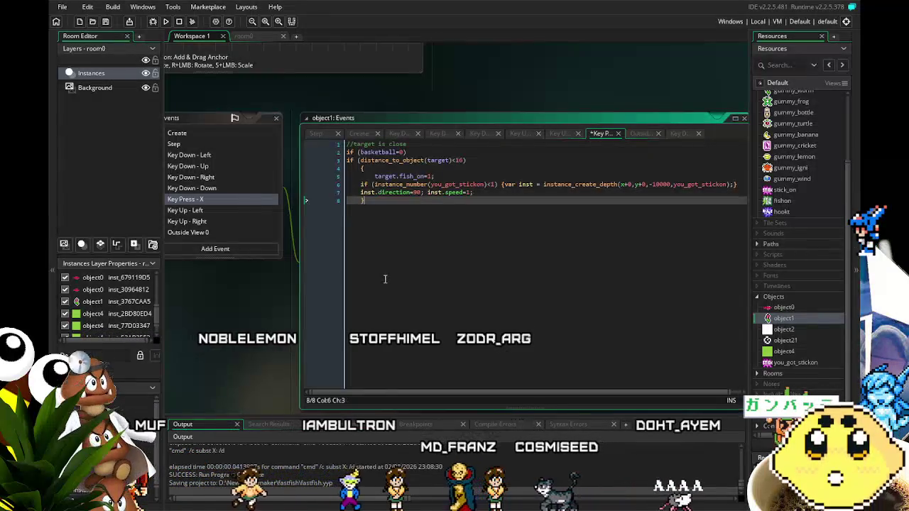
key("ctrl+s")
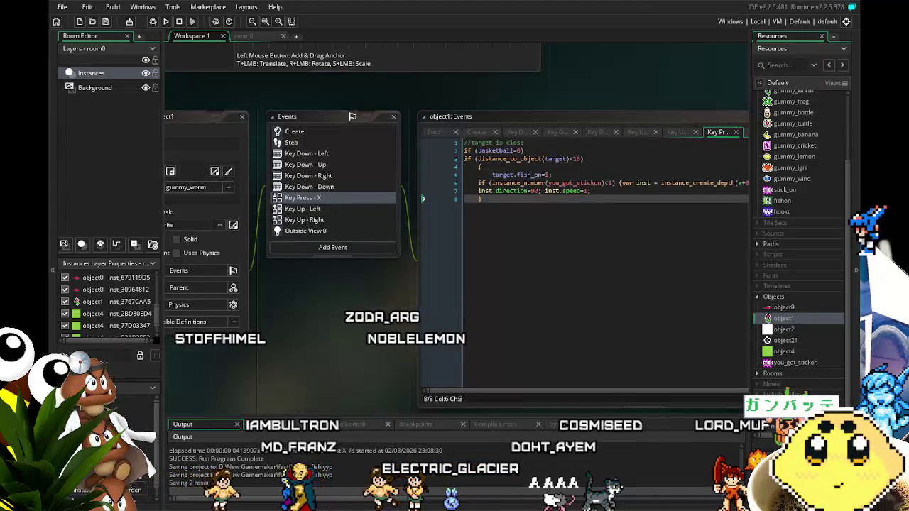
left_click(288, 133)
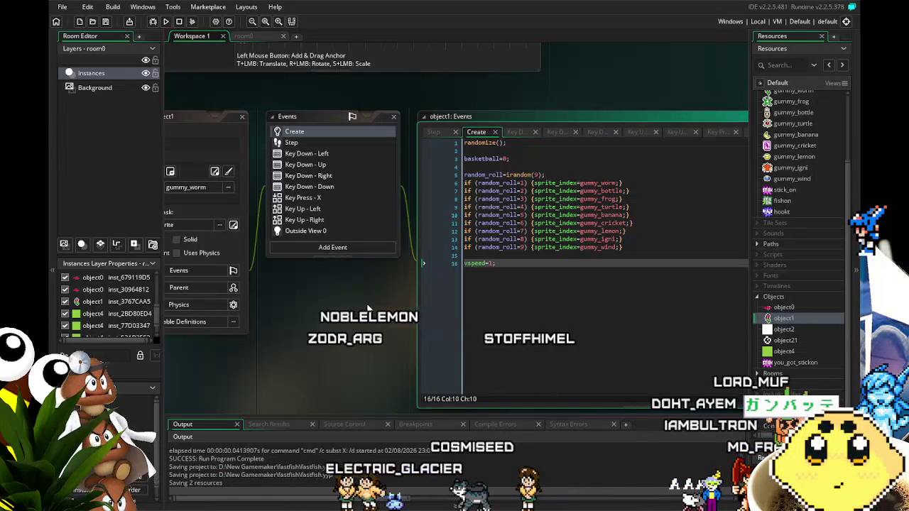
- Glance at object1's Step code, then bring up its Key Down - Up code, y=y-4;
left_click(297, 143)
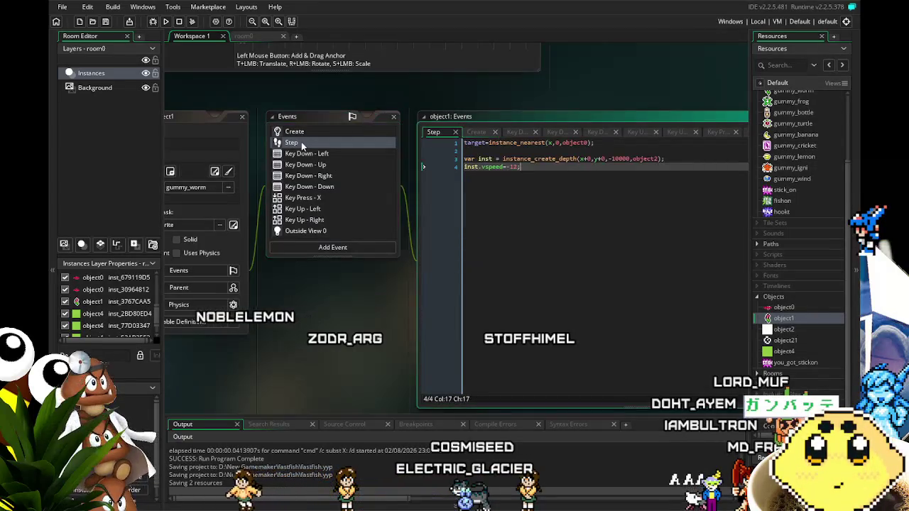
left_click_drag(321, 328, 299, 323)
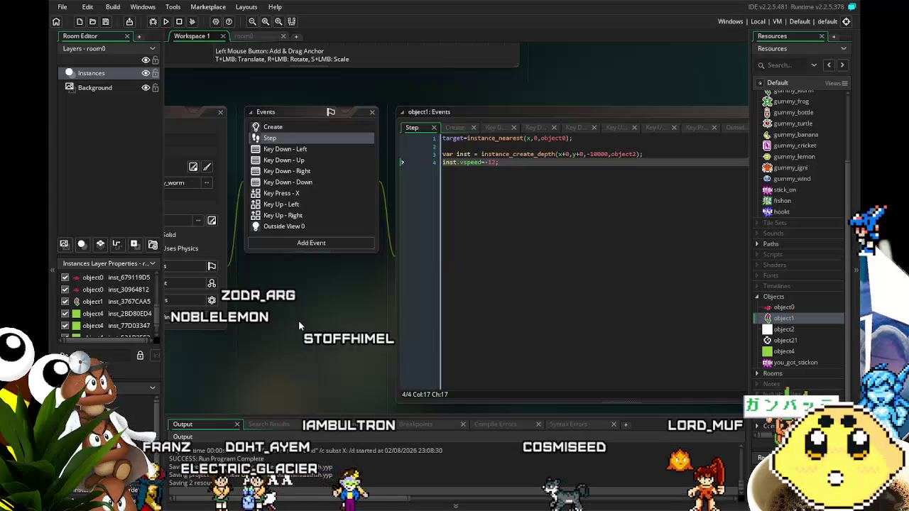
left_click(308, 162)
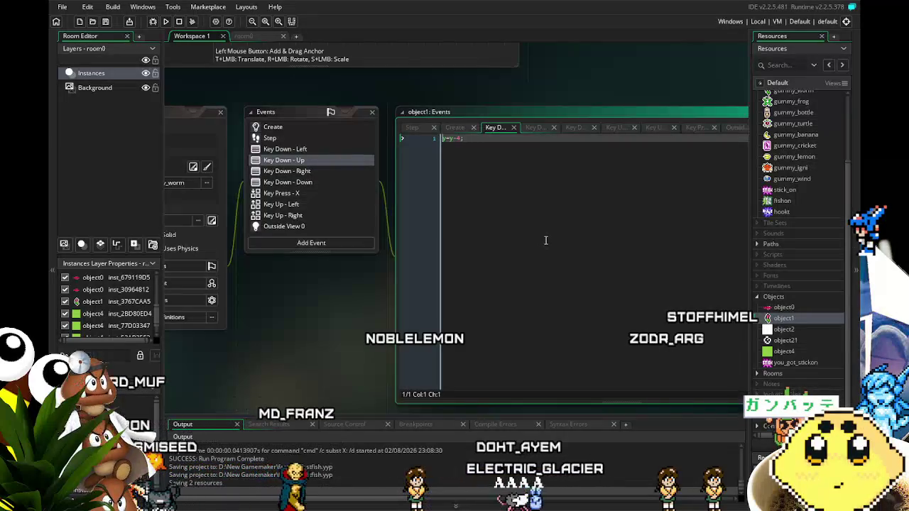
- Wrap line 1 in an if (basketball=) condition with a closing brace, and save
type("if (")
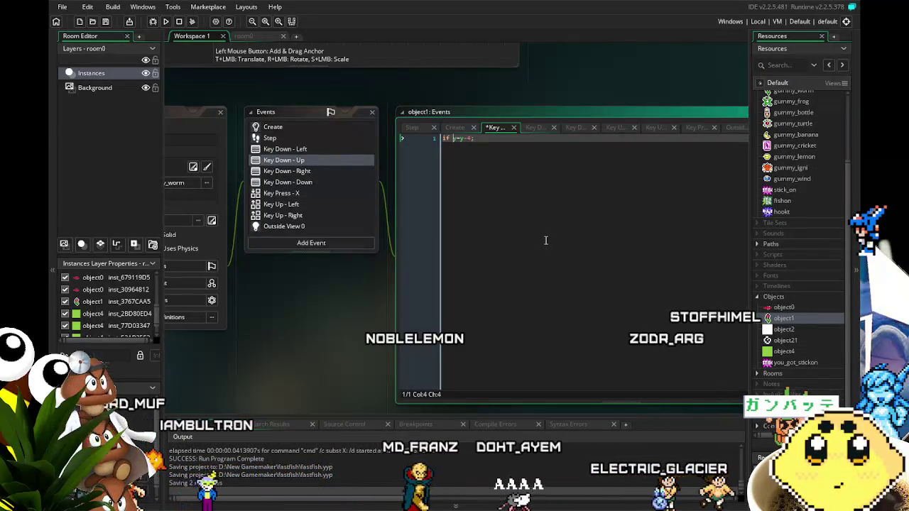
type("basketball")
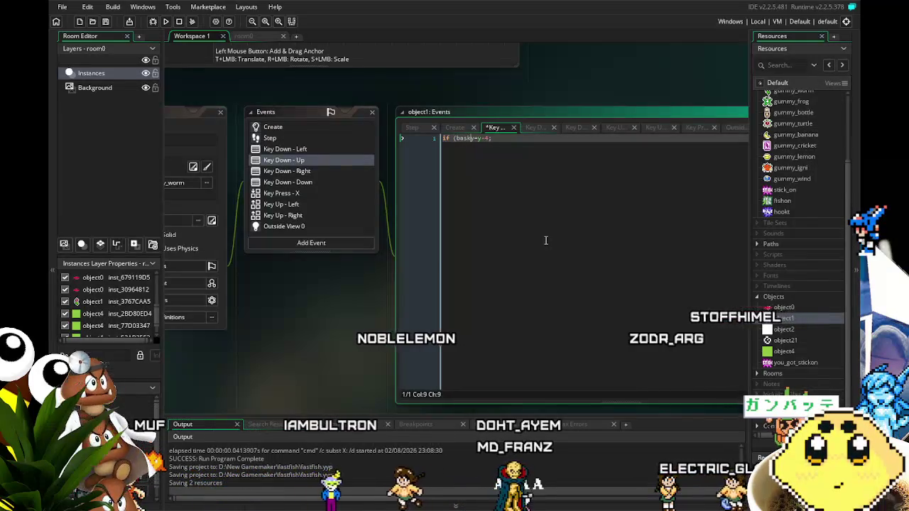
type("=0) {")
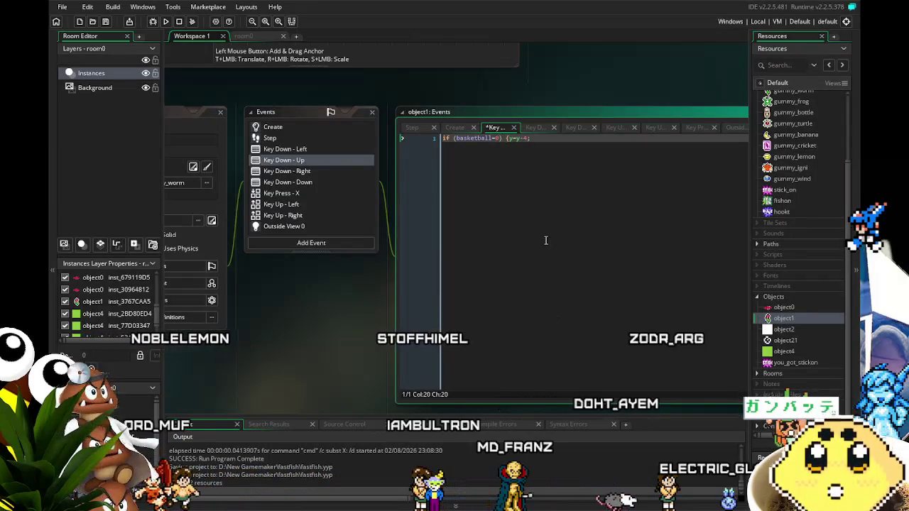
key("End")
type("}")
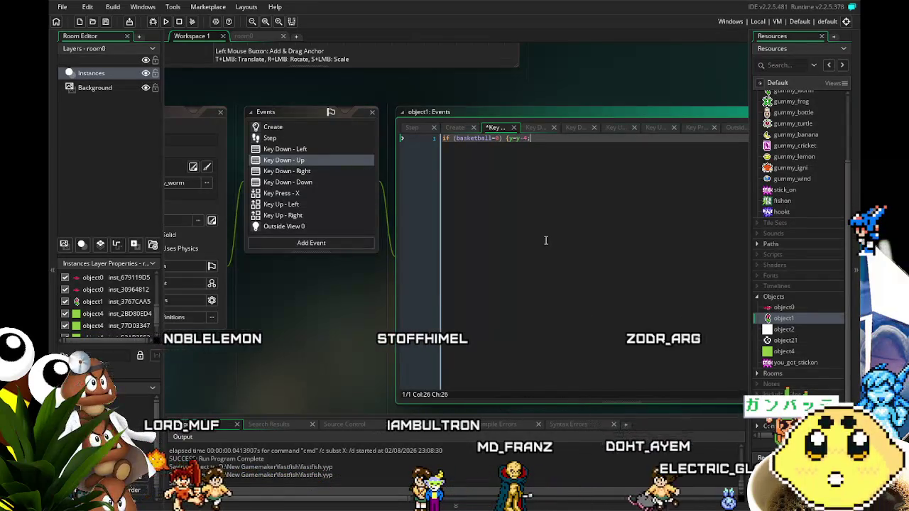
key("ctrl+s")
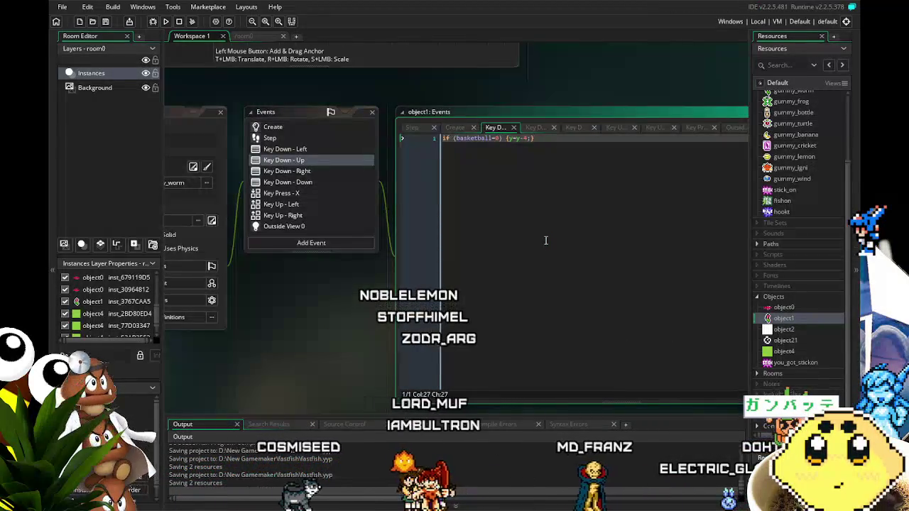
- Duplicate the condition line as line 3 to become the basketball=1 case with y=y-2
left_click_drag(564, 234, 416, 220)
key("ctrl+c")
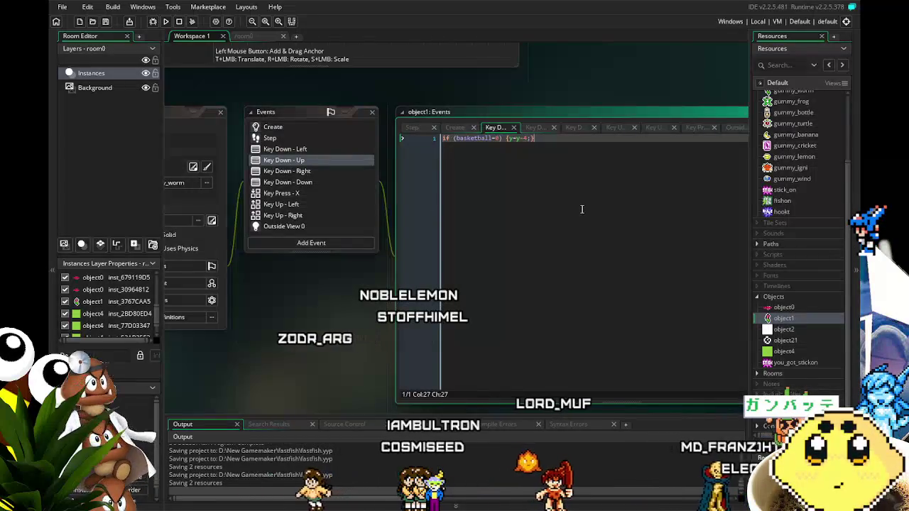
key("End")
key("Return")
key("Return")
key("ctrl+v")
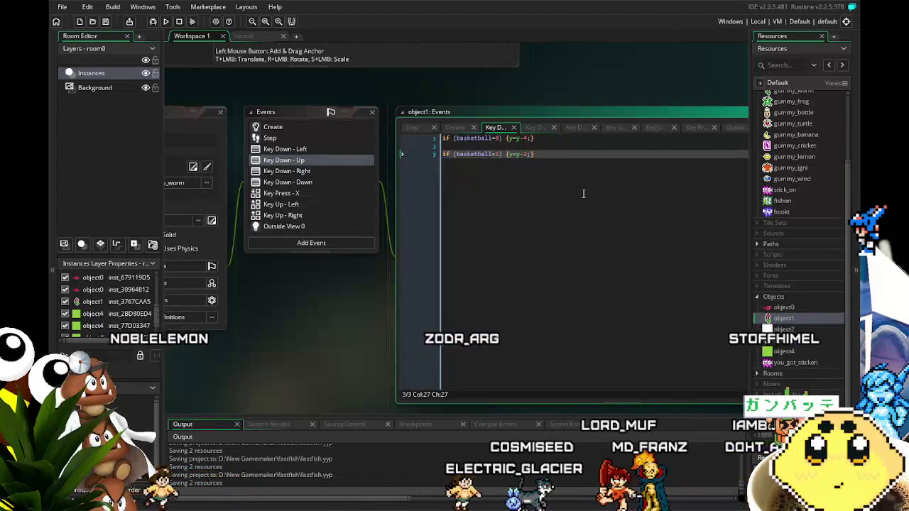
left_click(522, 204)
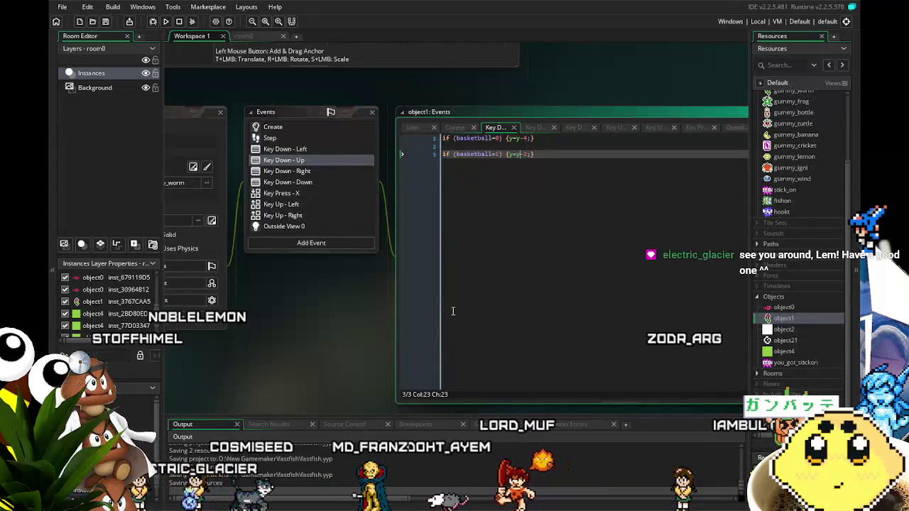
left_click_drag(317, 302, 346, 291)
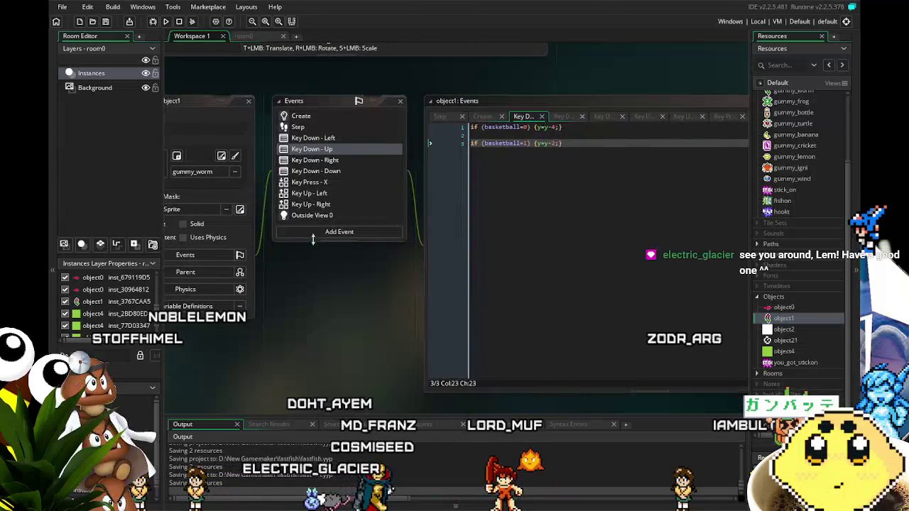
left_click(313, 149)
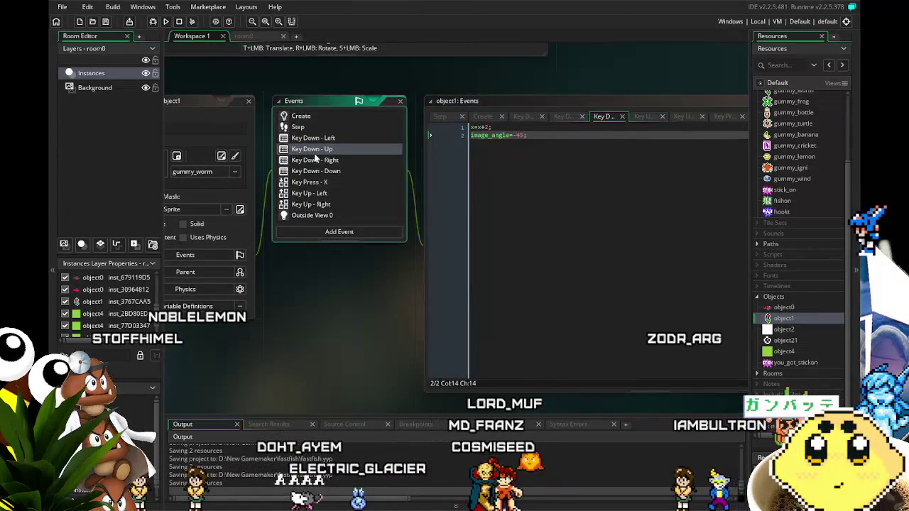
mouse_move(330, 328)
left_mouse_down()
mouse_move(300, 329)
mouse_move(322, 331)
left_mouse_up()
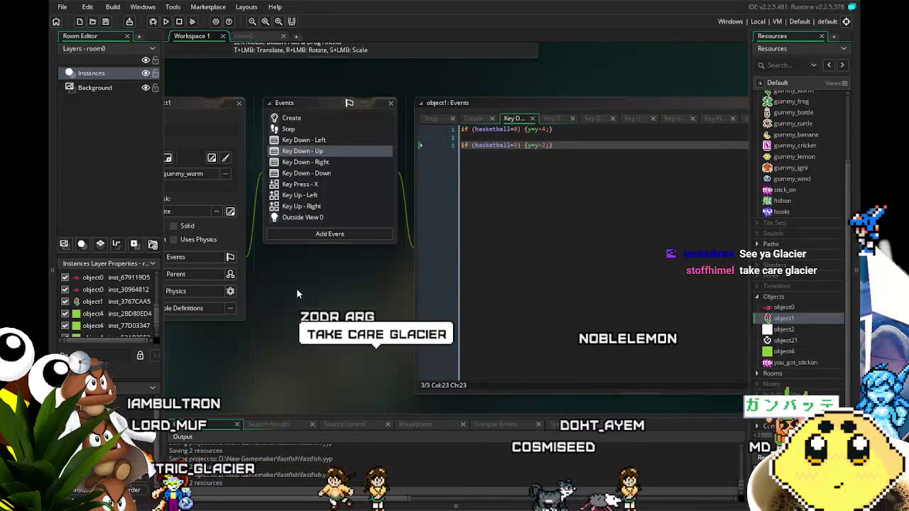
left_click(312, 162)
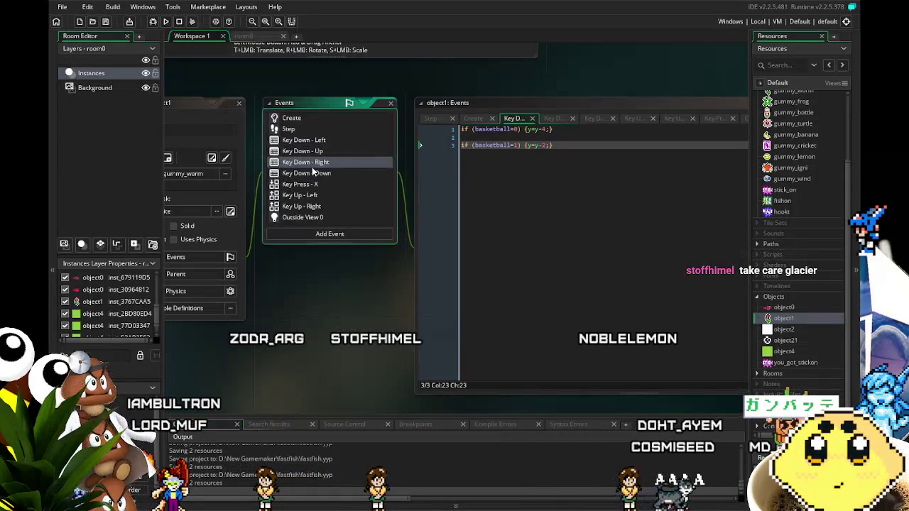
left_click(324, 174)
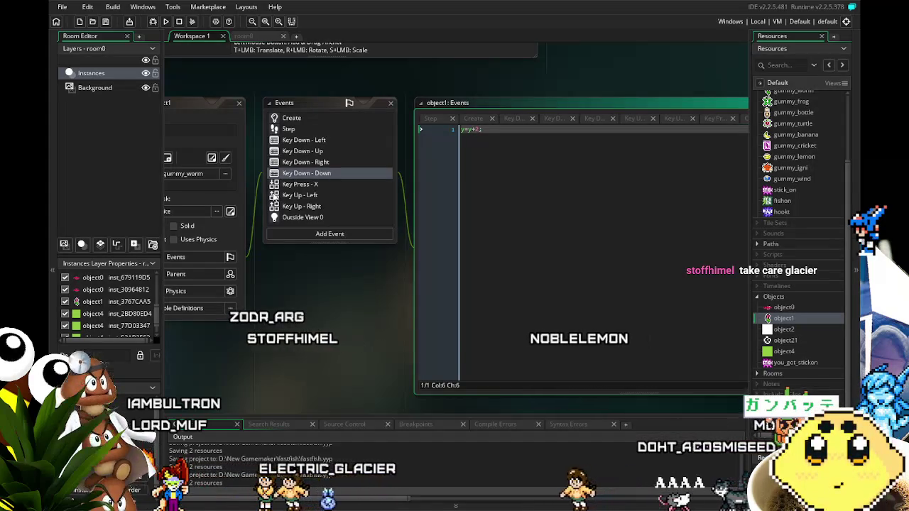
left_click(315, 129)
left_click(290, 118)
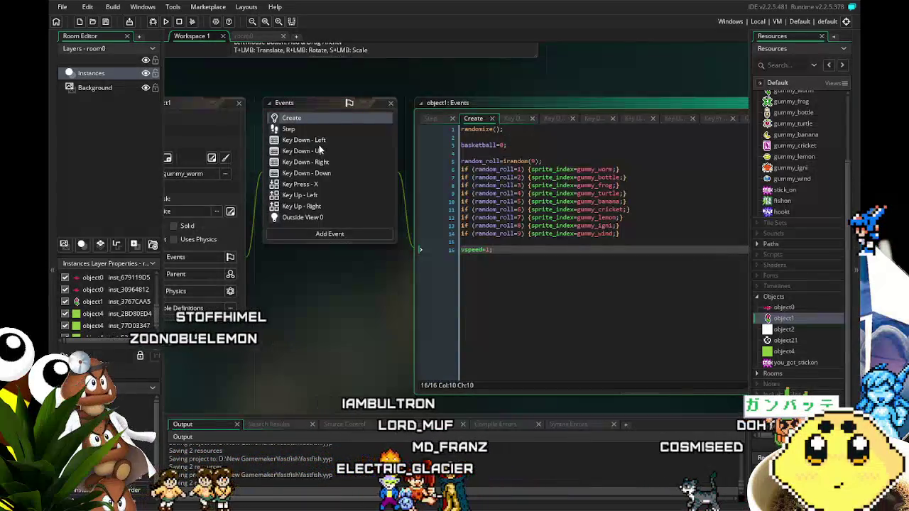
left_click(319, 140)
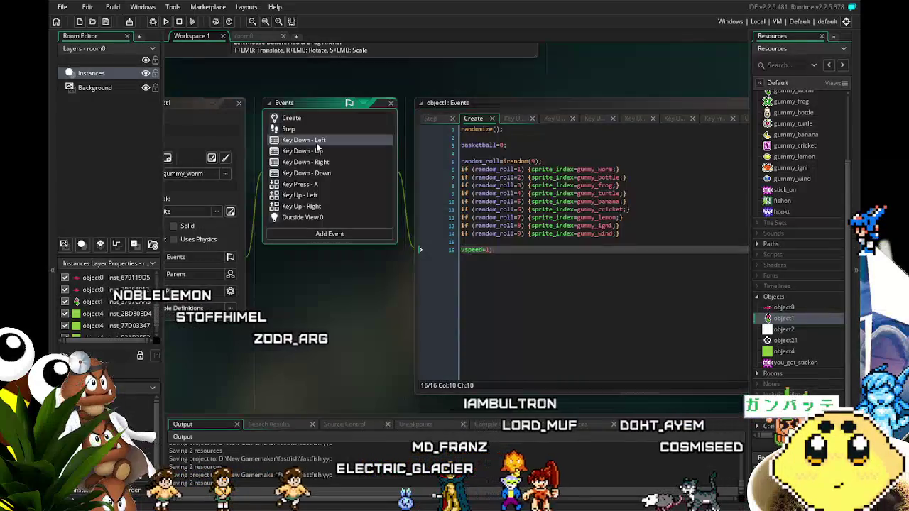
left_click(324, 151)
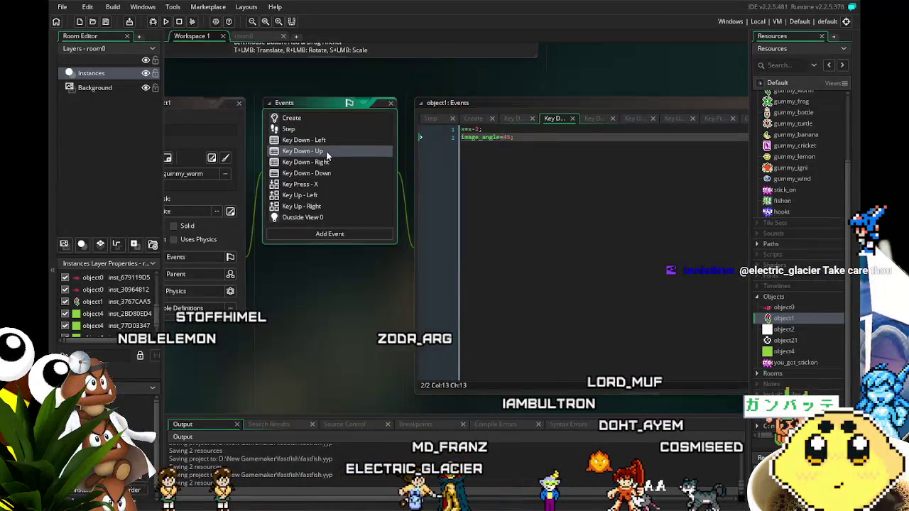
left_click(326, 162)
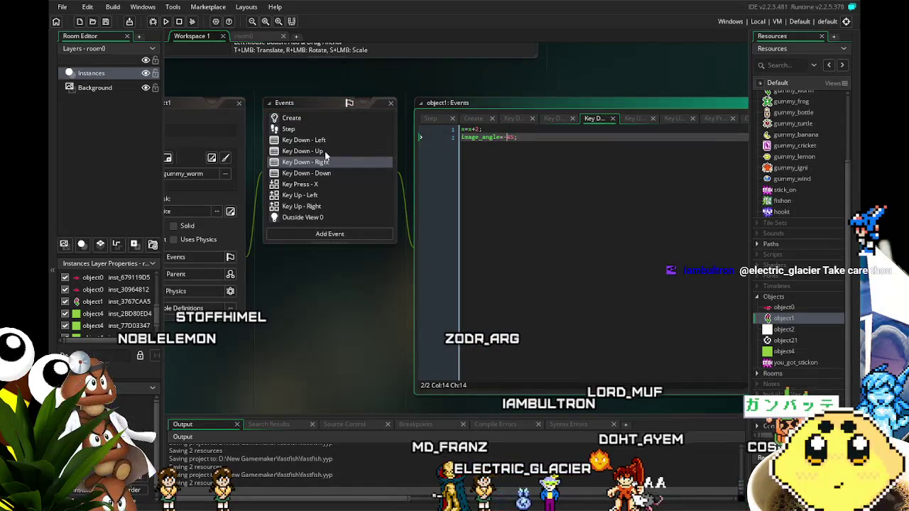
left_click(321, 151)
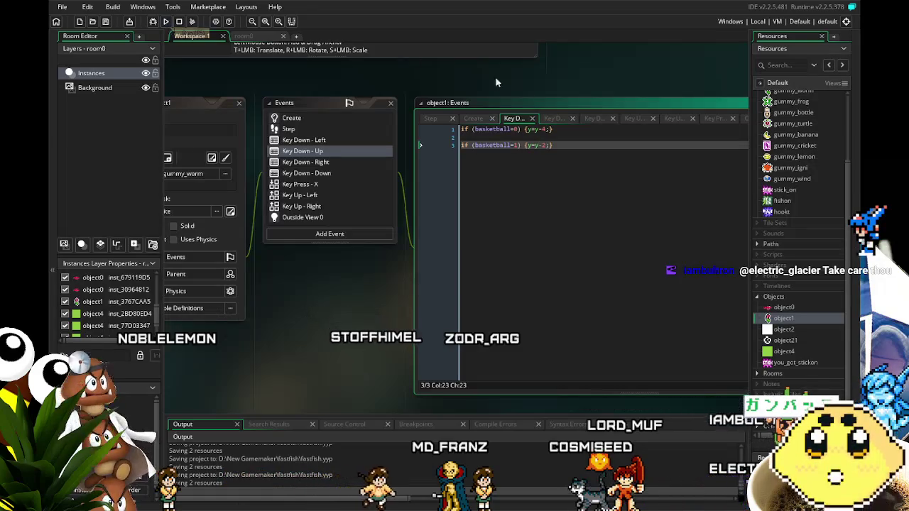
- Change the basketball=1 step to y=y-1 and test-run the game, then close it
key("BackSpace")
type("1")
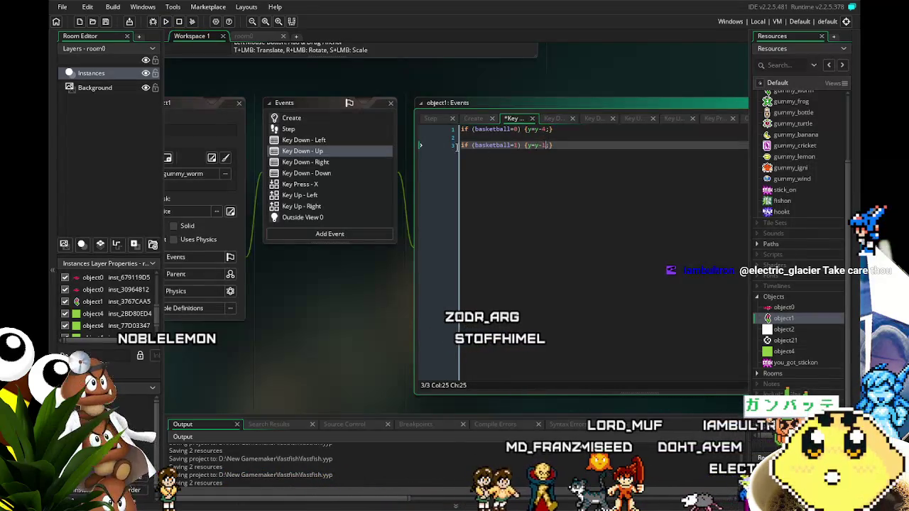
key("F5")
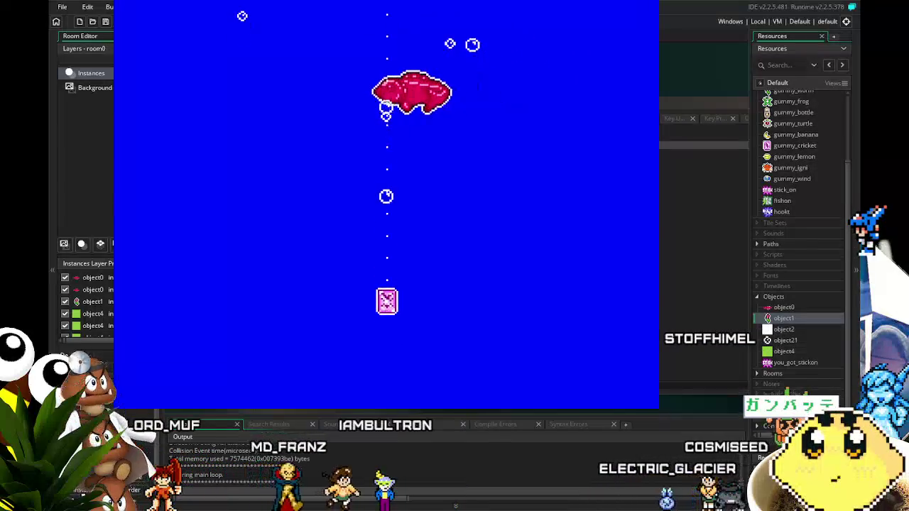
key("Escape")
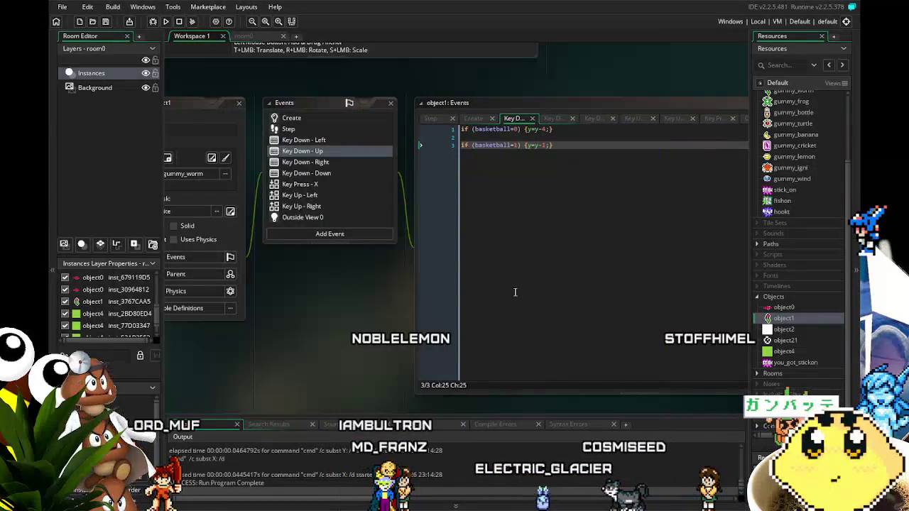
- Open object0 from the Resources panel to show its Step event code
mouse_move(321, 312)
left_mouse_down()
mouse_move(353, 318)
mouse_move(343, 317)
left_mouse_up()
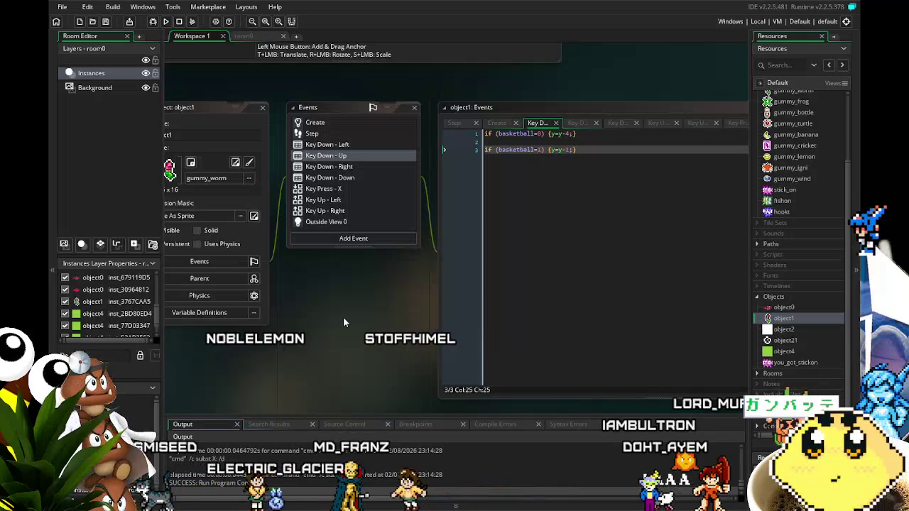
double_click(799, 308)
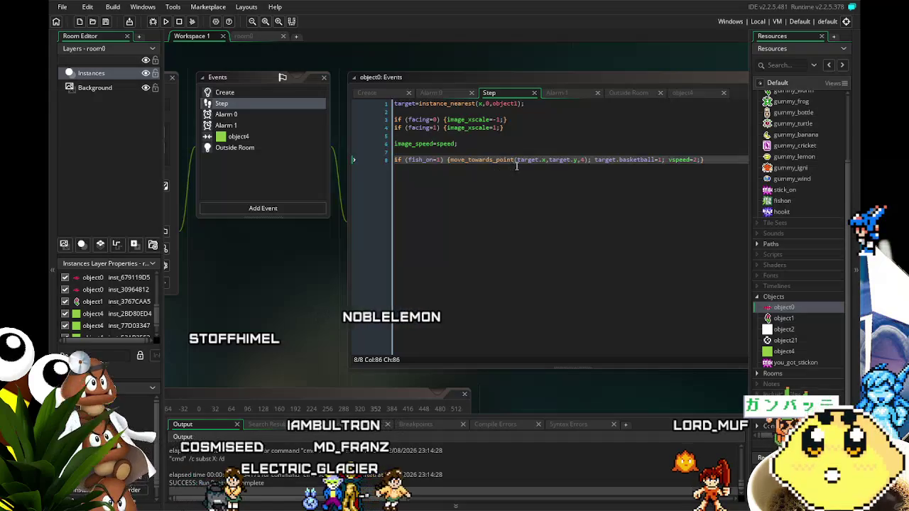
- Remove vspeed=2 from object0's line 8, save, and run the game
left_click_drag(700, 160, 677, 160)
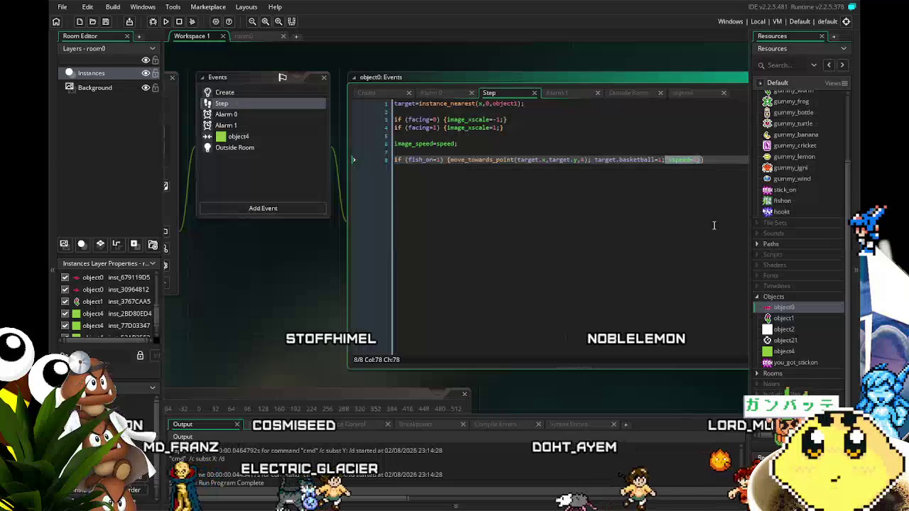
left_click(105, 21)
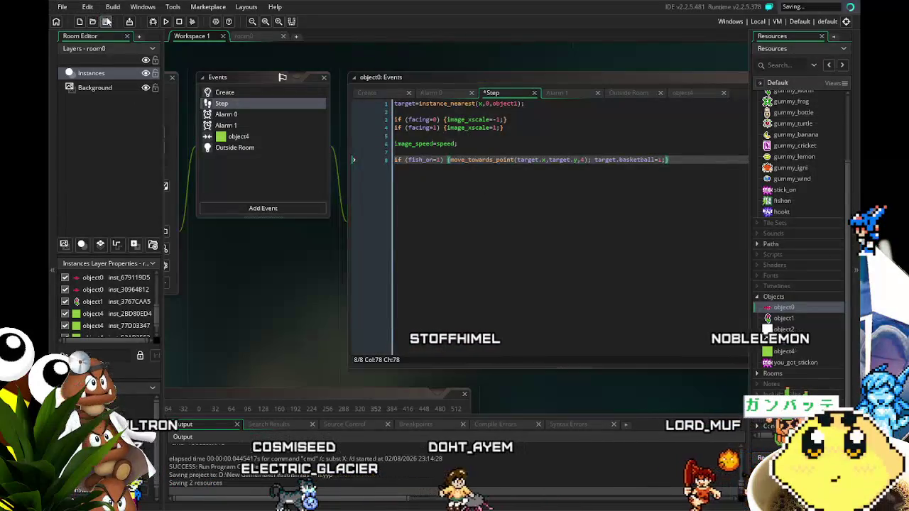
left_click(166, 21)
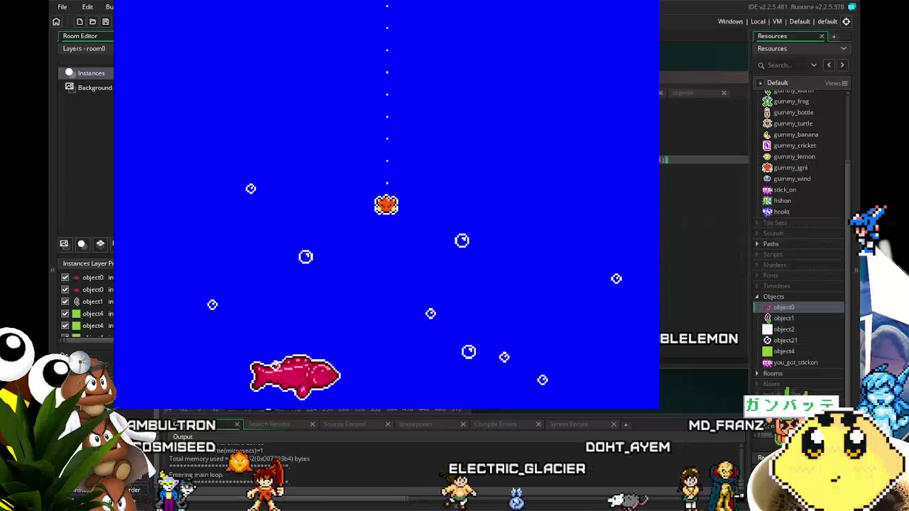
- Close the test game and check the fish in the room0 layout
key("Escape")
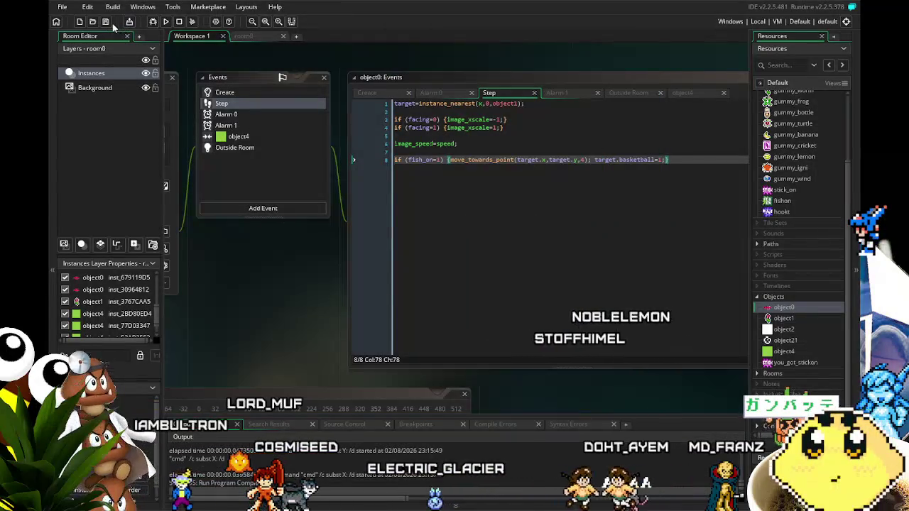
mouse_move(247, 328)
left_mouse_down()
mouse_move(308, 337)
mouse_move(287, 342)
mouse_move(380, 345)
mouse_move(364, 345)
left_mouse_up()
left_click(331, 156)
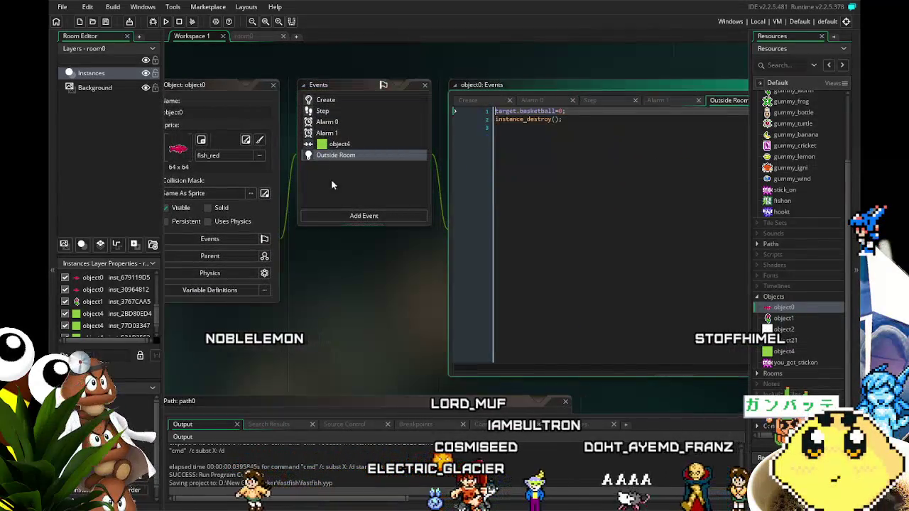
left_click_drag(353, 296, 350, 297)
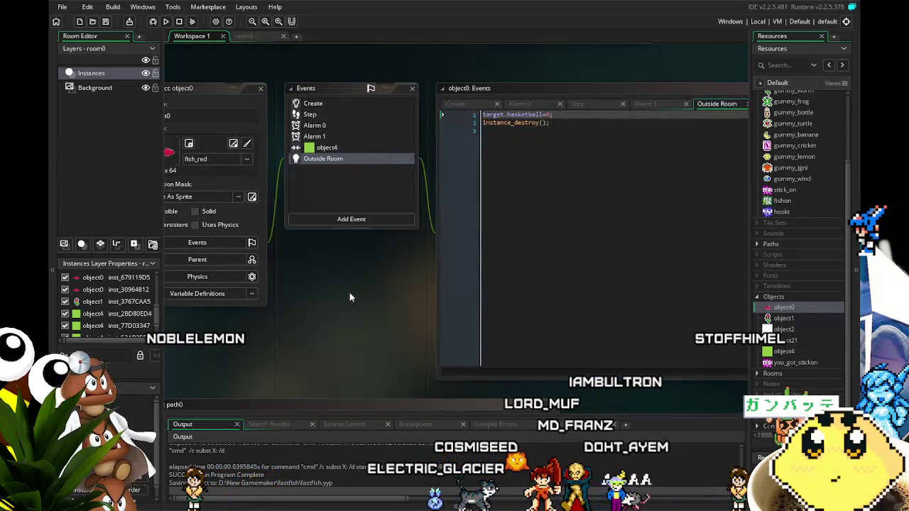
left_click(248, 35)
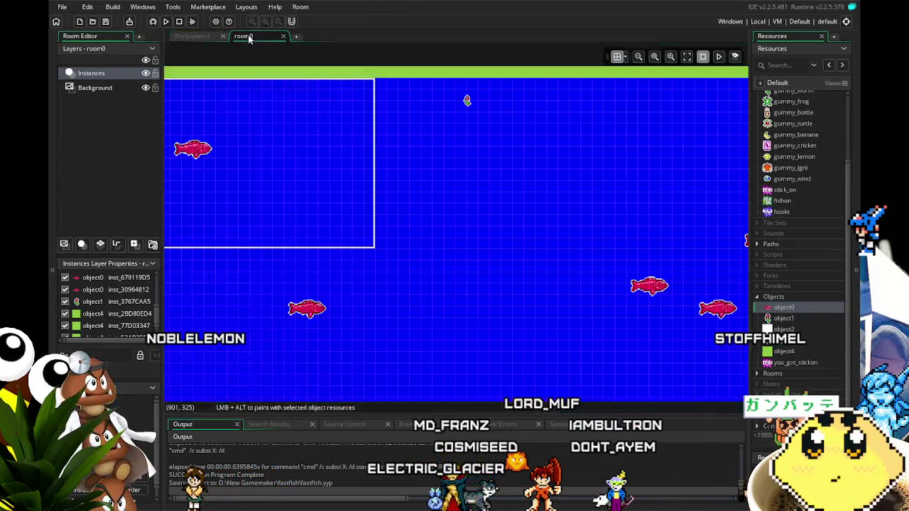
- Review object0's object4 collision, Outside Room, Alarm 0 and Step code
left_click(191, 36)
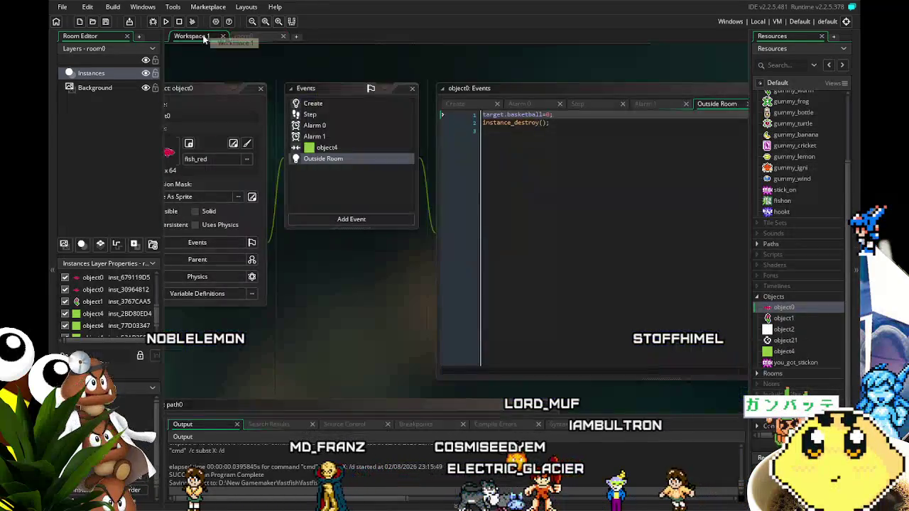
left_click(340, 149)
left_click(340, 161)
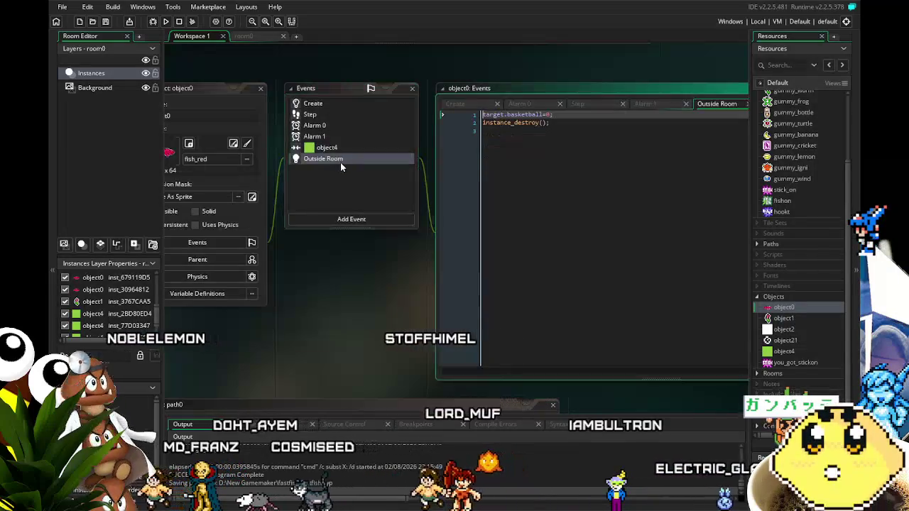
left_click(314, 126)
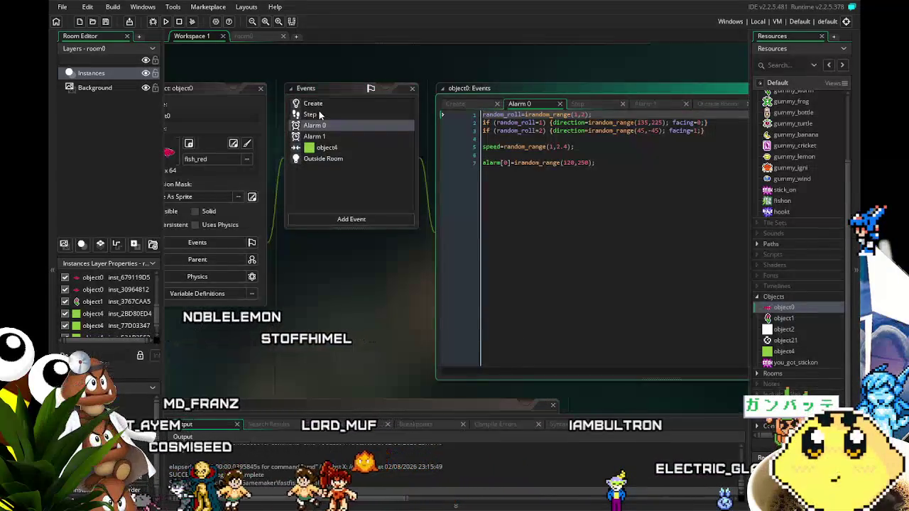
left_click(318, 115)
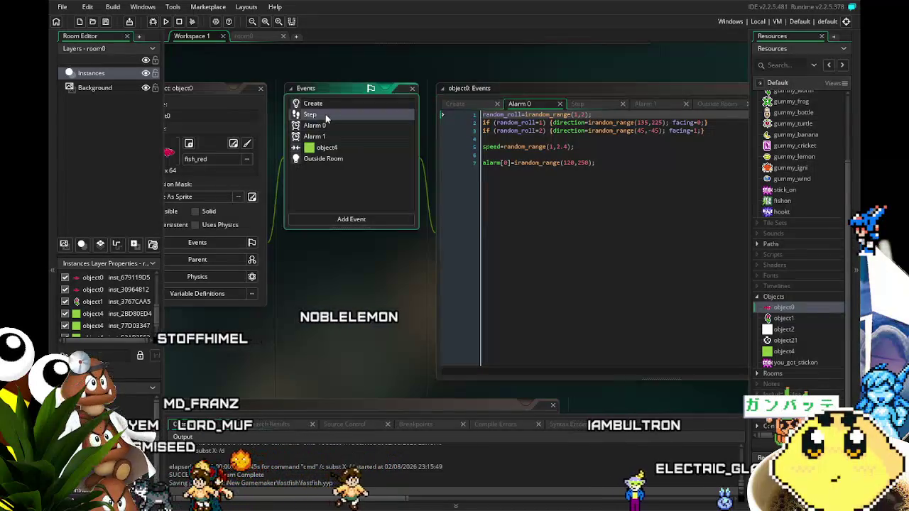
mouse_move(343, 327)
left_mouse_down()
mouse_move(227, 319)
mouse_move(272, 326)
left_mouse_up()
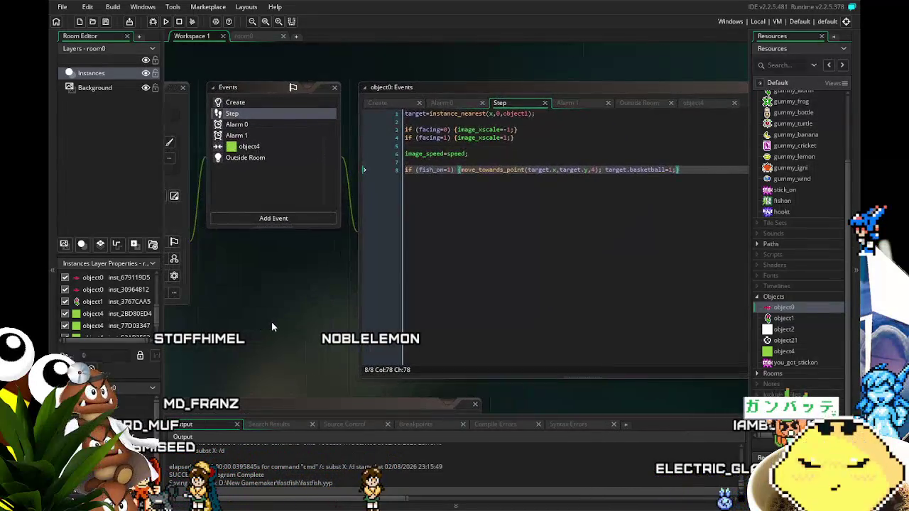
- Set object1's basketball=1 upward step back to y=y-2, then test-run and close the game
double_click(793, 317)
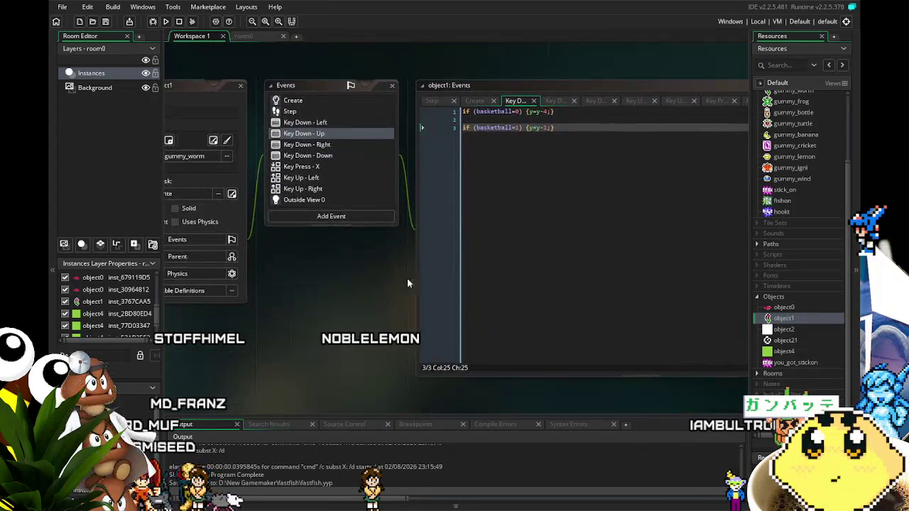
type("2")
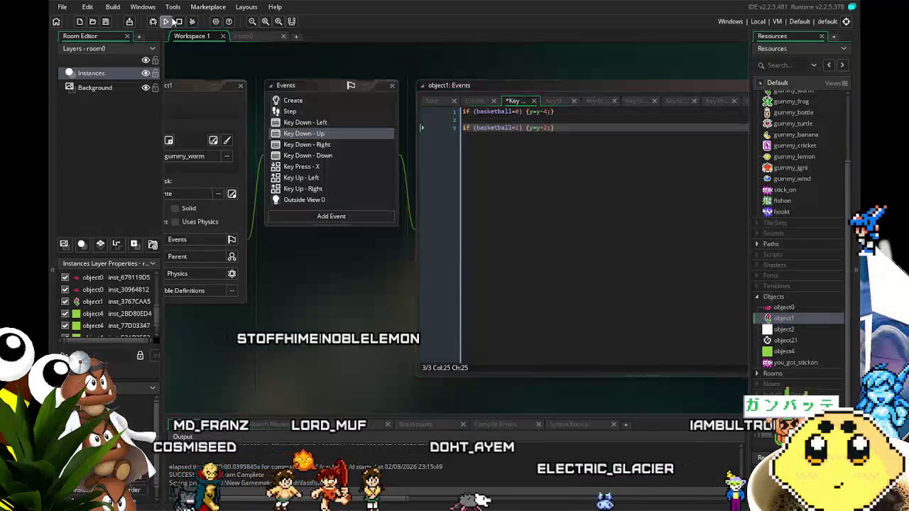
left_click(168, 22)
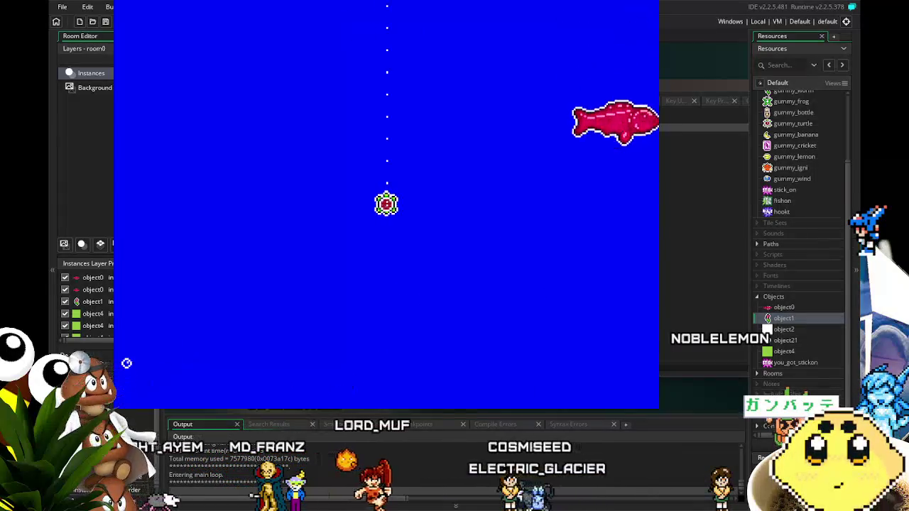
key("Escape")
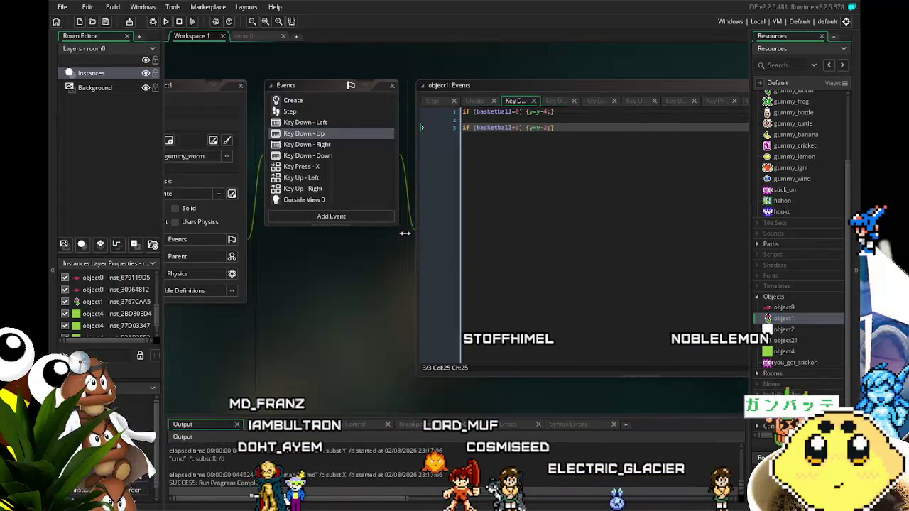
- Save Key Down - Up with y-4 for basketball=0 and y-2 for basketball=1, then view Key Down - Left
left_click(106, 22)
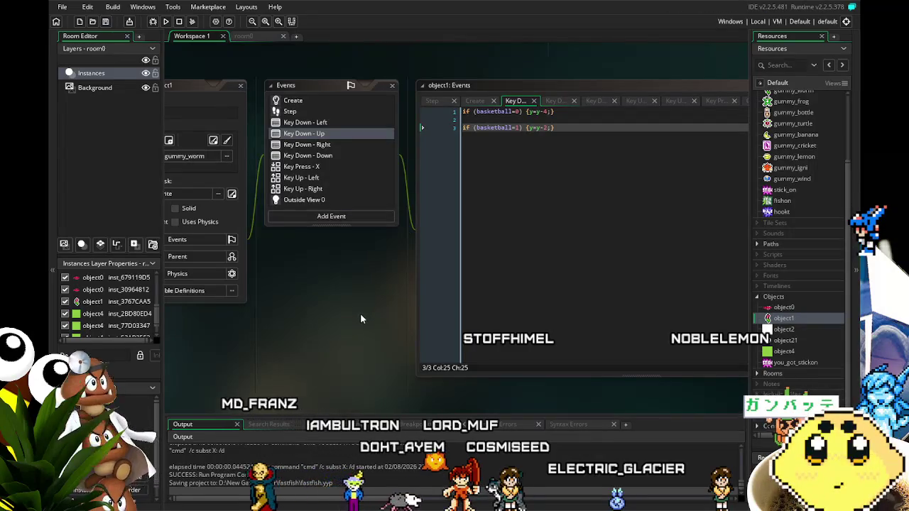
left_click_drag(360, 313, 322, 317)
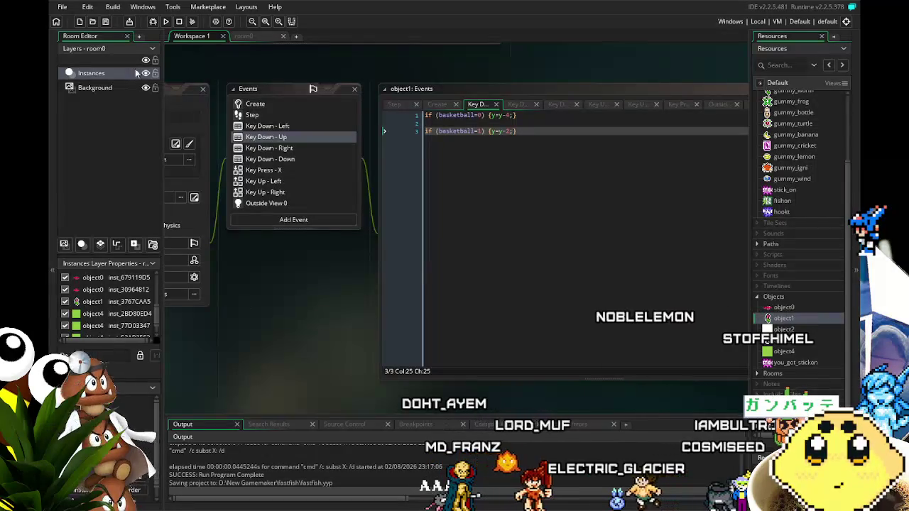
key("ctrl+s")
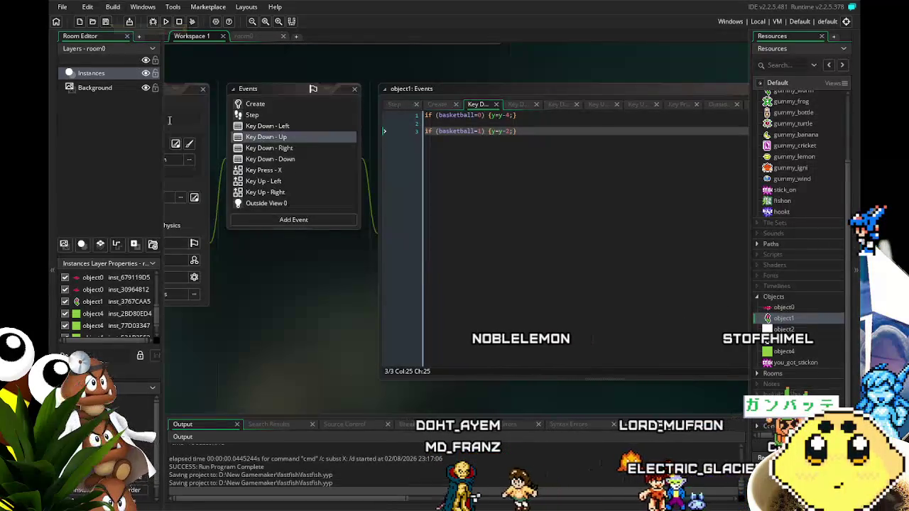
mouse_move(307, 246)
left_mouse_down()
mouse_move(276, 250)
mouse_move(303, 248)
left_mouse_up()
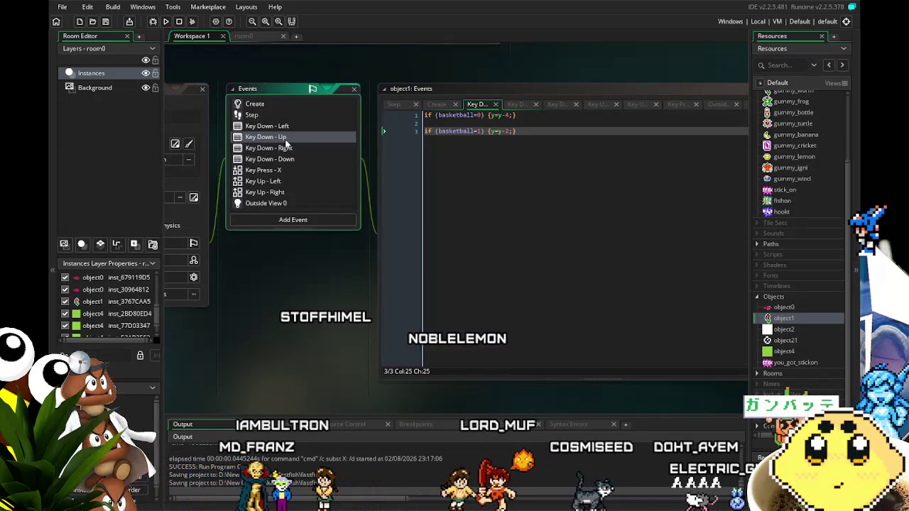
scroll(286, 146, "up", 3)
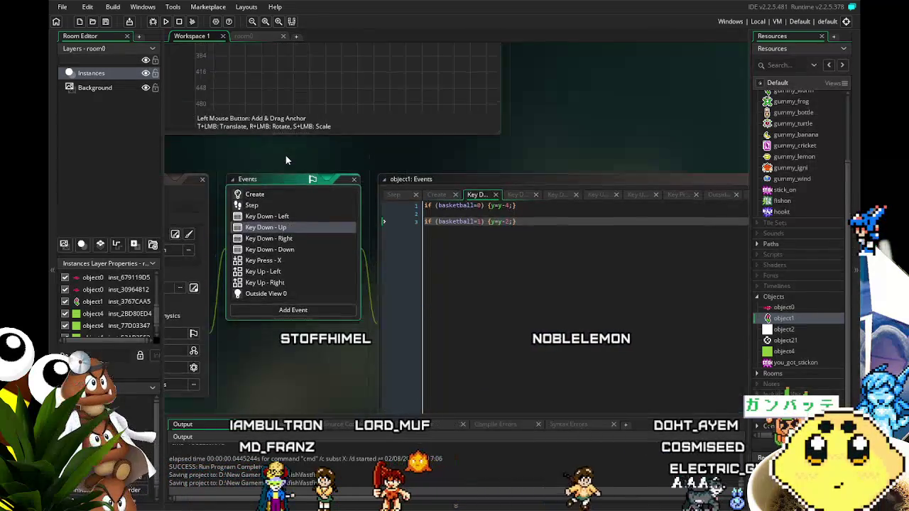
scroll(286, 157, "down", 2)
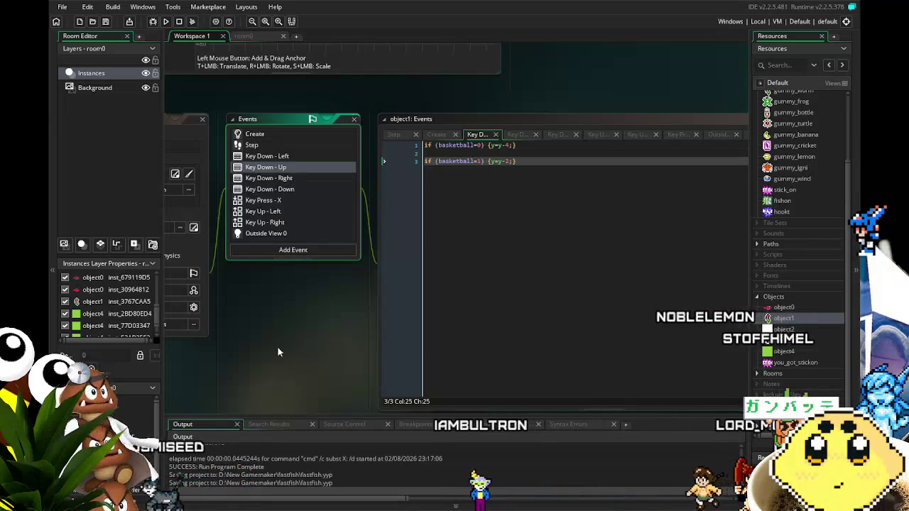
left_click(287, 159)
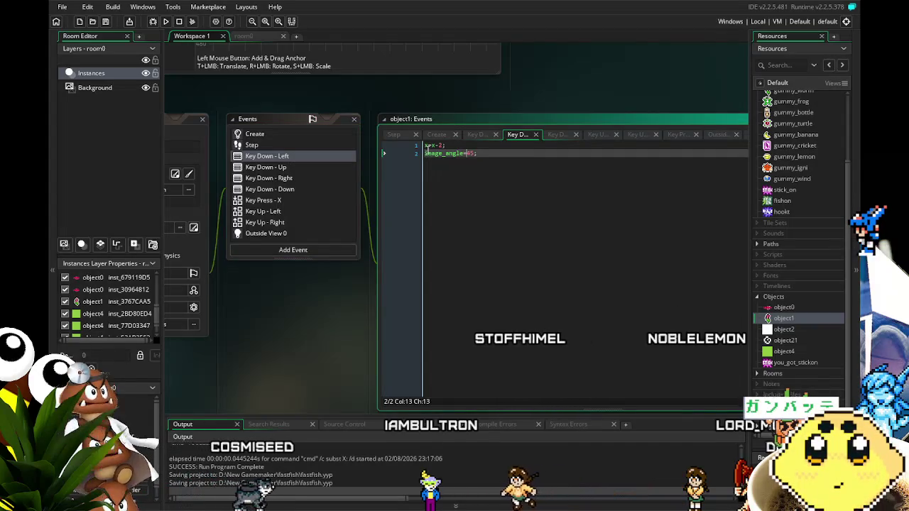
- Wrap Key Down - Left's x=x-2 line in an if (basketball=0) condition
left_click(425, 144)
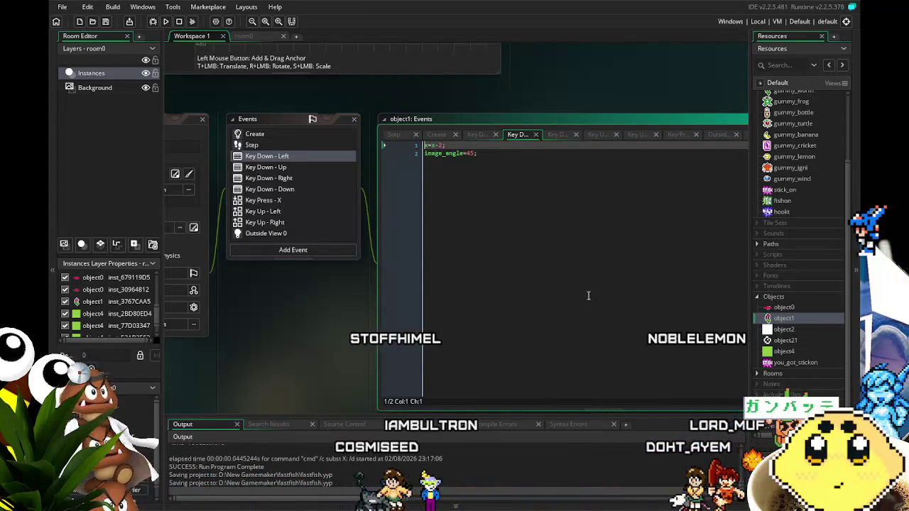
type("if (target.fa")
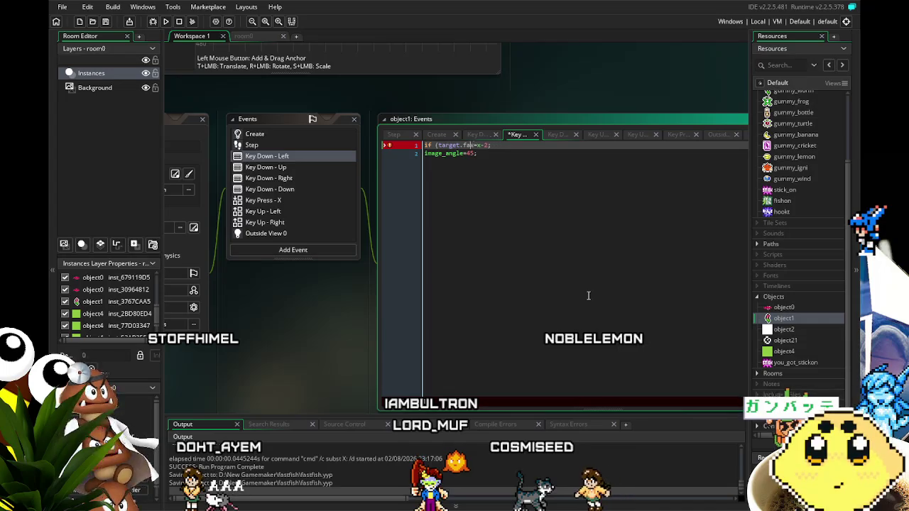
key("BackSpace")
key("BackSpace")
key("BackSpace")
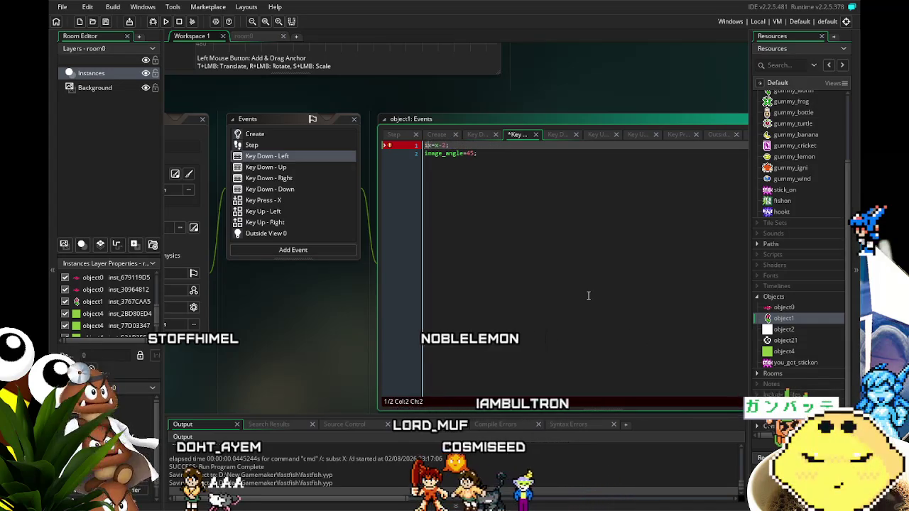
type("if (basketball=0) {")
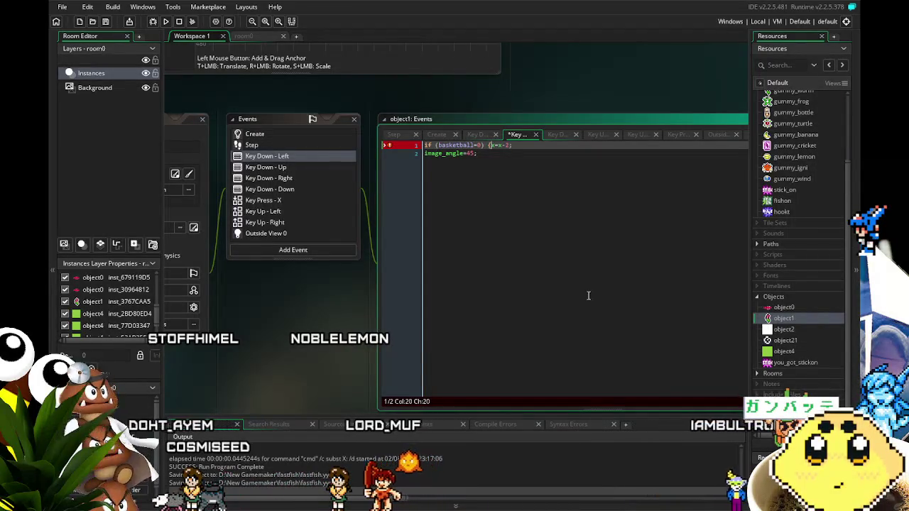
key("End")
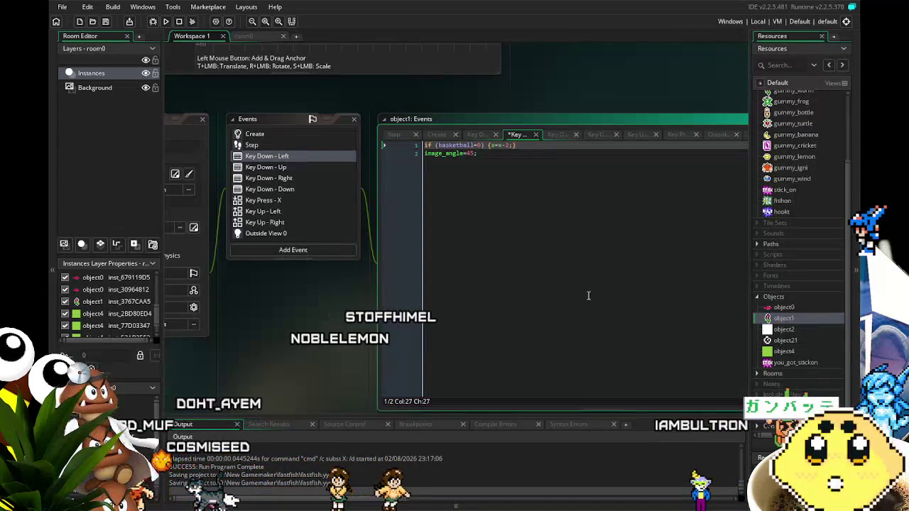
- Start a new basketball=1 line checking target.facing=0
key("Return")
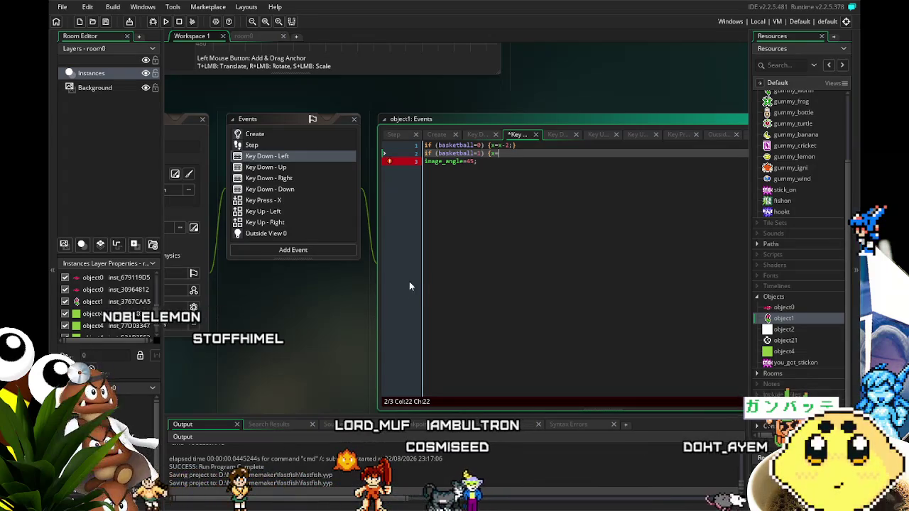
type("if (basketball=1) {x=")
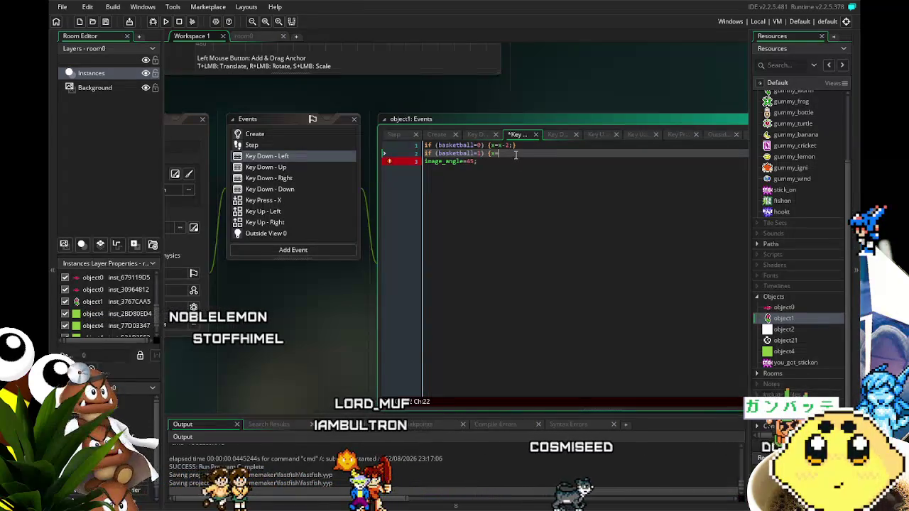
type("cing")
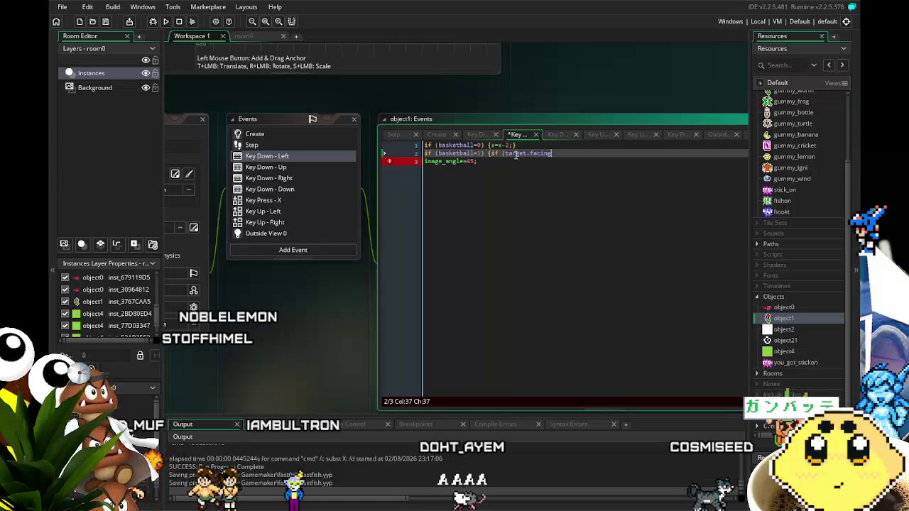
type("=0) {")
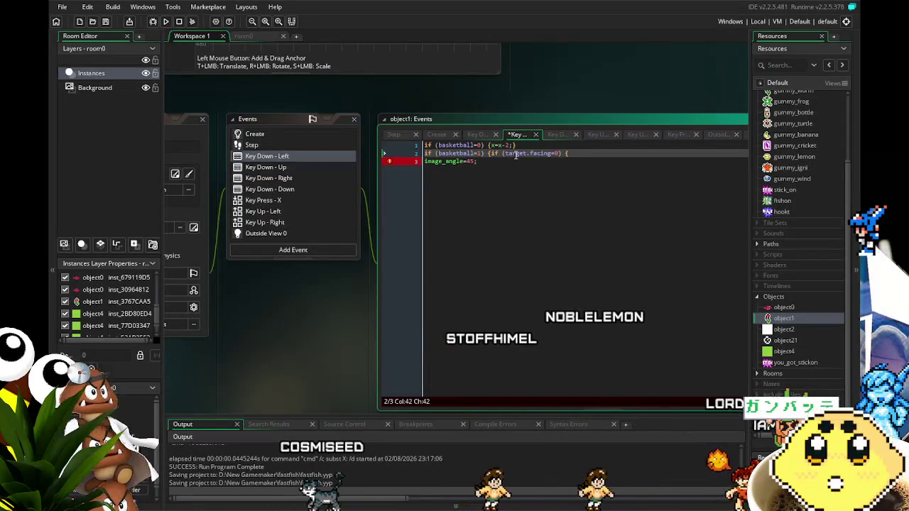
- Check object0's Step code, then reopen object1's events and code
left_click(781, 309)
double_click(780, 309)
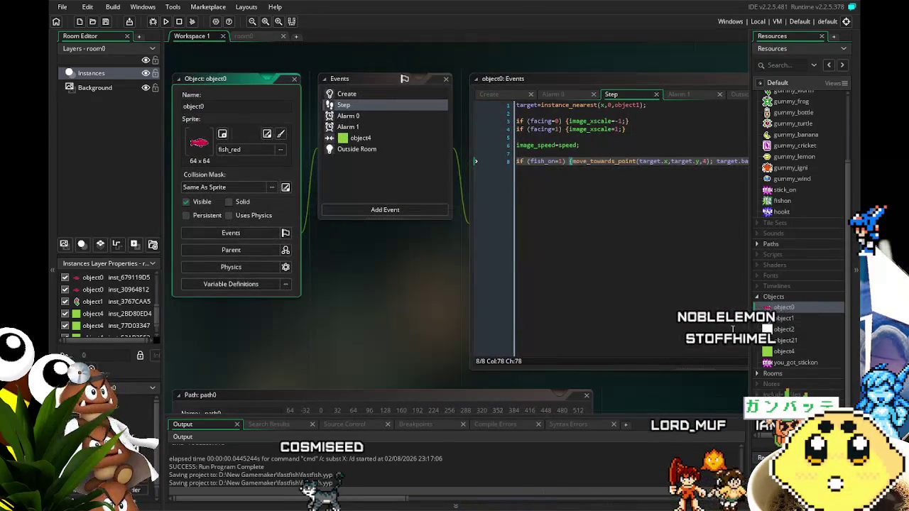
left_click(781, 319)
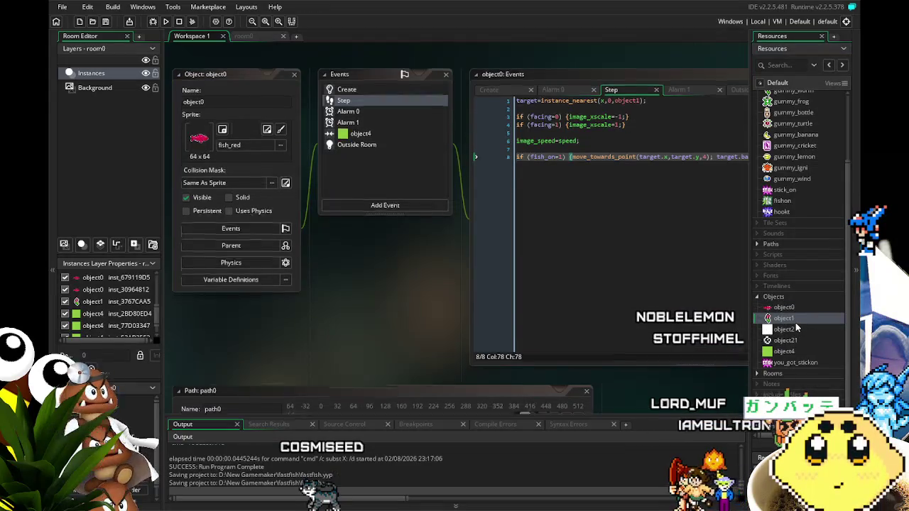
double_click(784, 320)
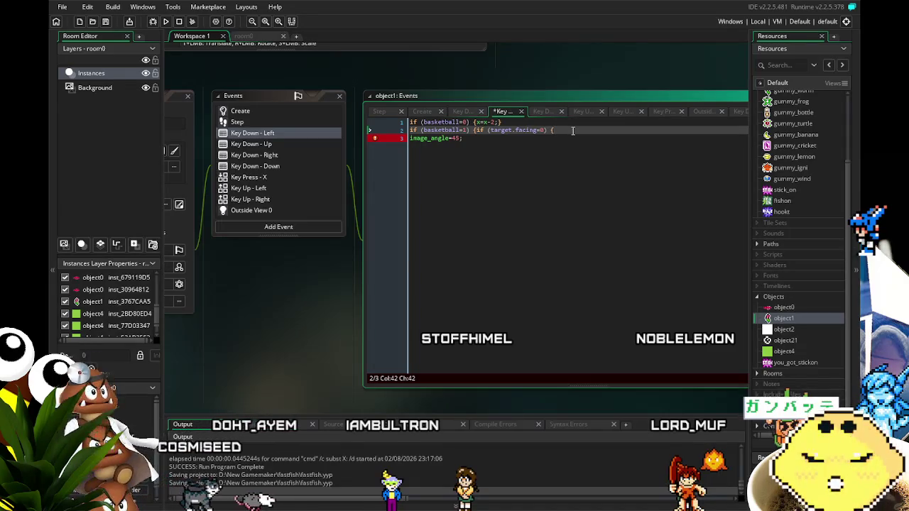
- In object1's Key Down - Right code, move x by 4 when target.facing=1 and by 1 when target.facing=0
key("ctrl+Tab")
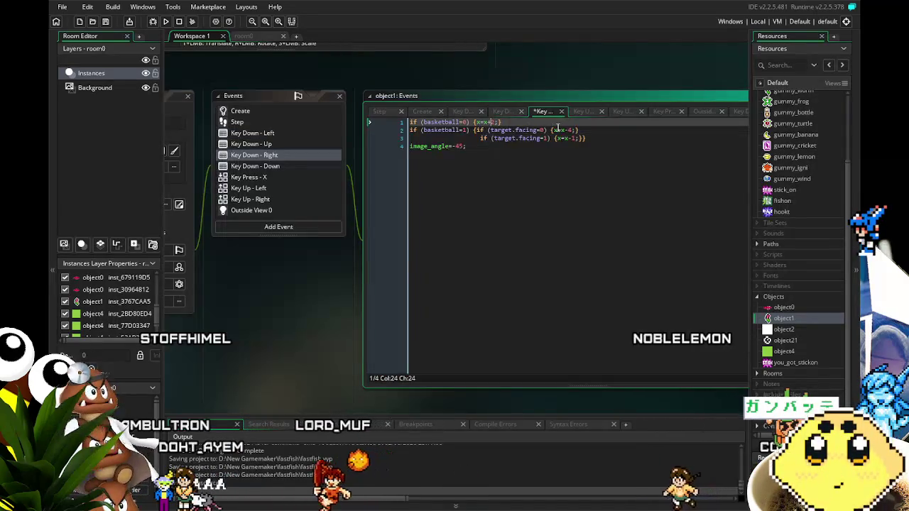
left_click(567, 130)
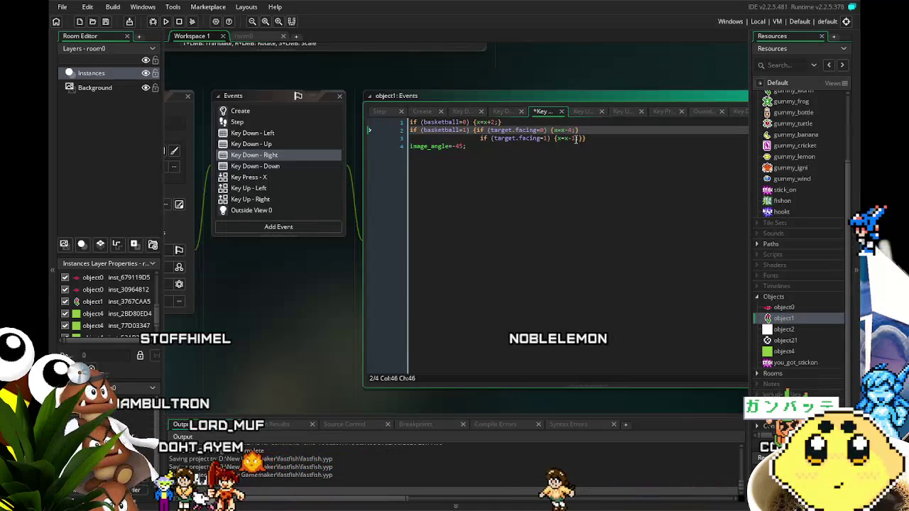
key("Down")
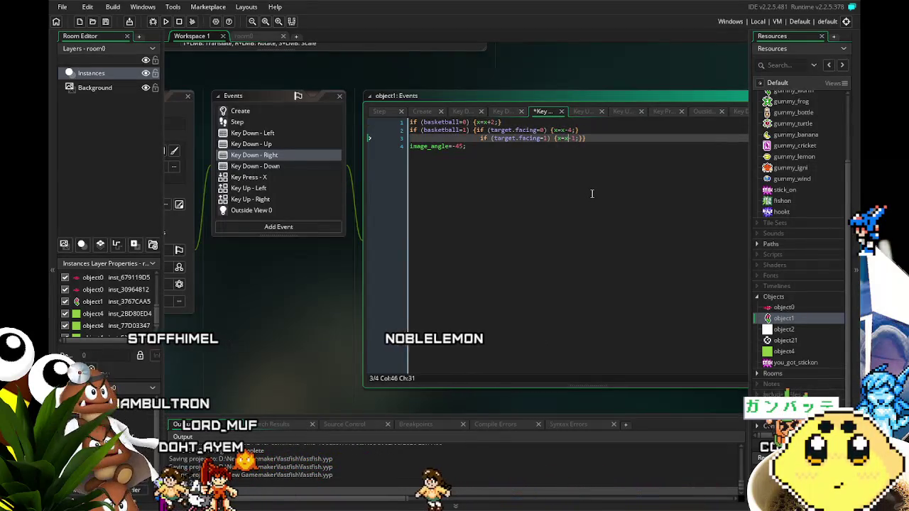
key("Up")
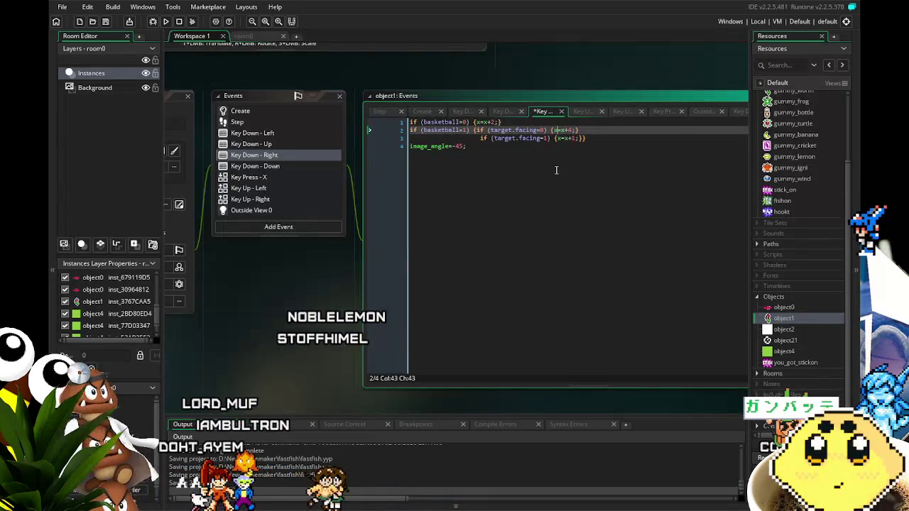
key("Down")
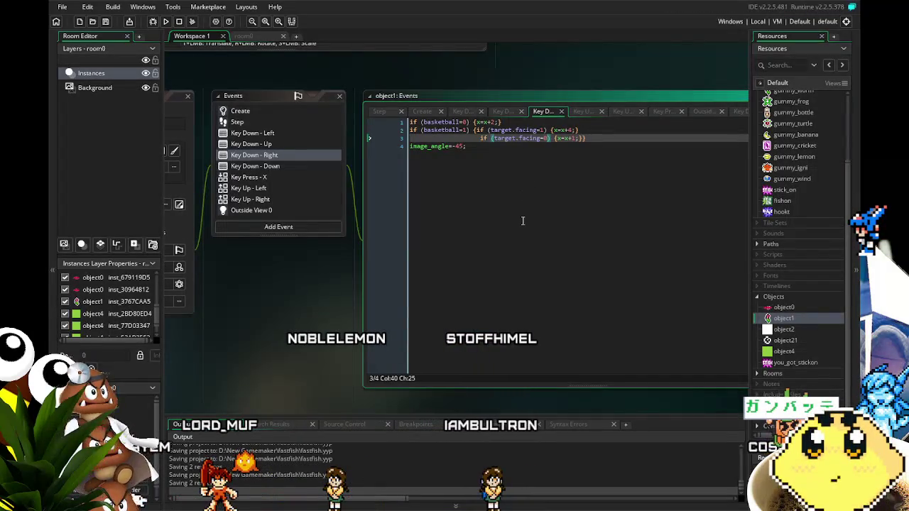
key("Down")
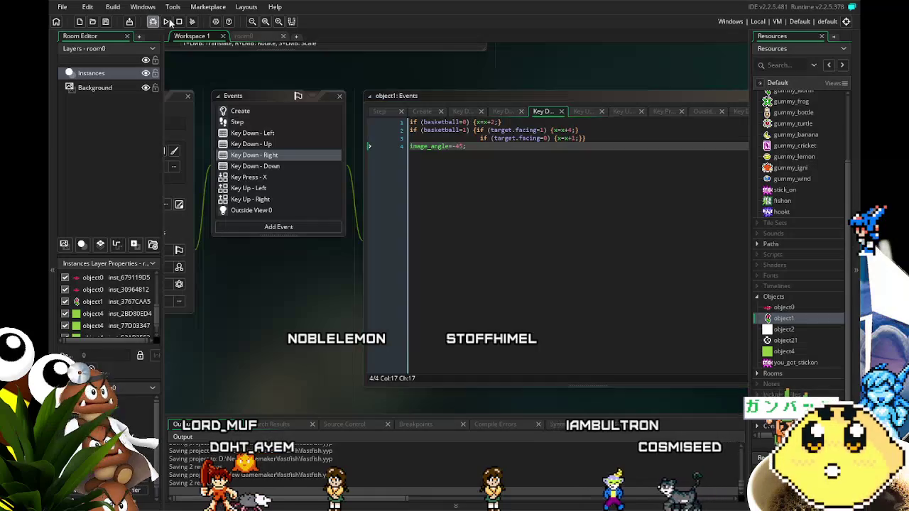
left_click(168, 22)
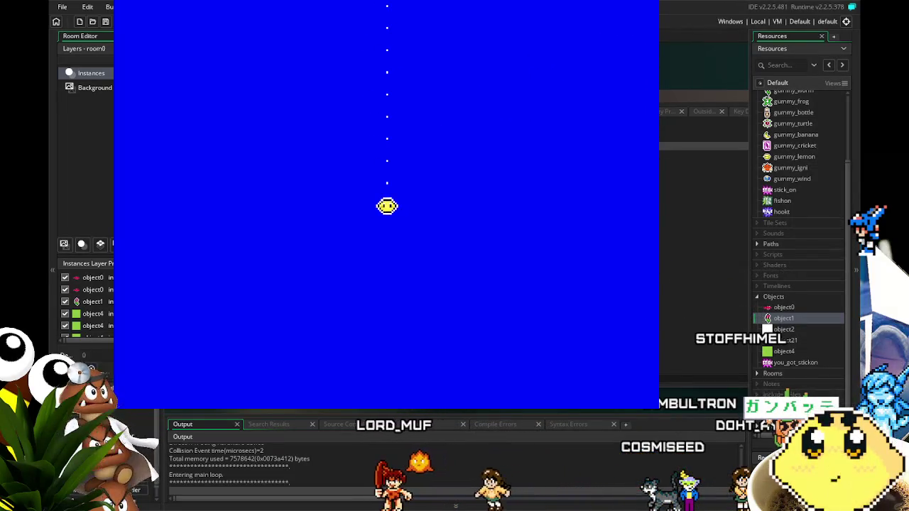
key("alt+F4")
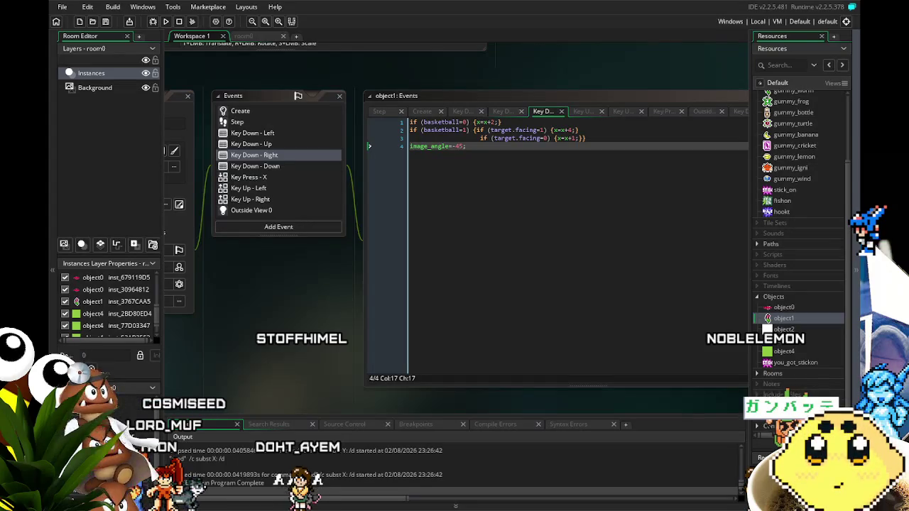
- Swap lines 2–3 so facing=0 gives x=x+1 first and facing=1 gives x=x+4, adding the missing semicolon
mouse_move(334, 360)
left_mouse_down()
mouse_move(270, 264)
mouse_move(269, 278)
mouse_move(306, 285)
mouse_move(279, 286)
left_mouse_up()
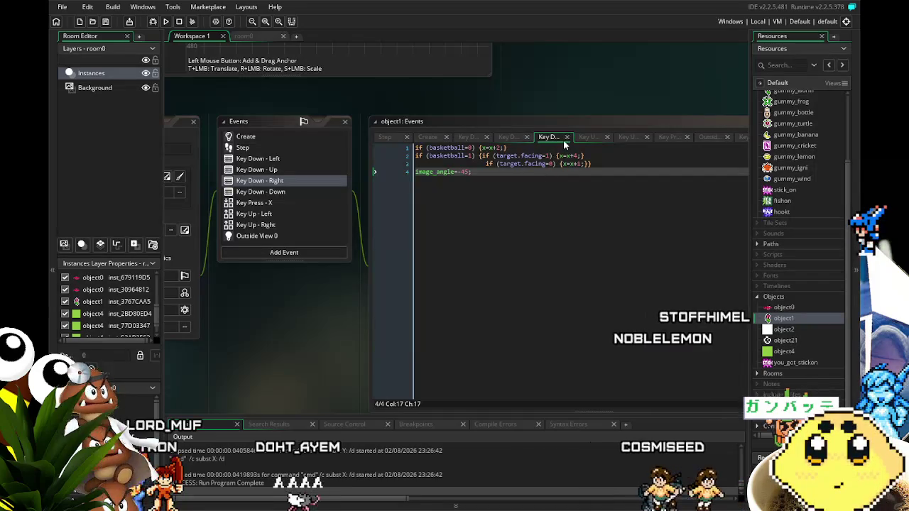
left_click(549, 156)
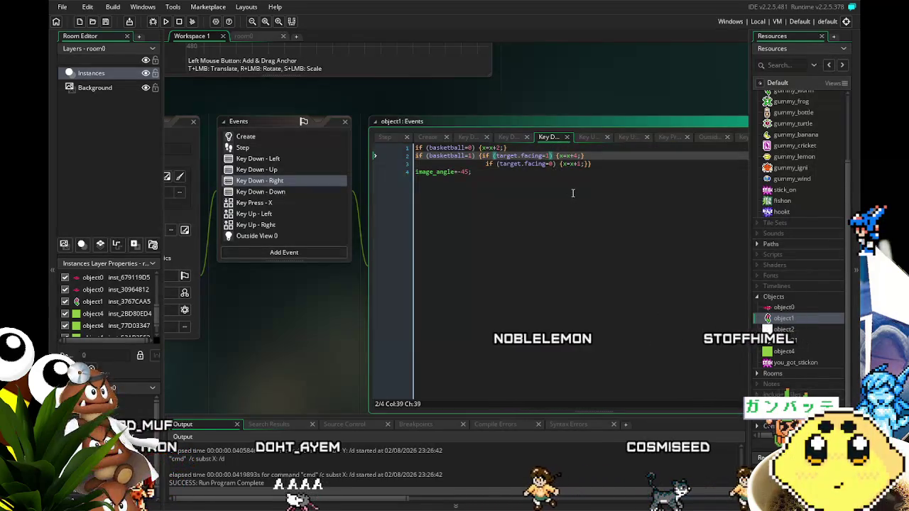
type("0")
key("Down")
key("Delete")
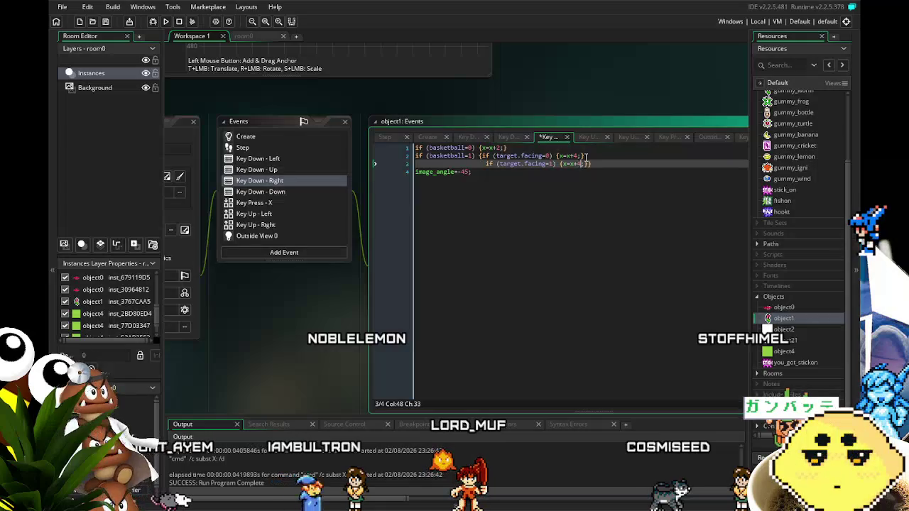
left_click(579, 156)
type(";")
left_click(625, 225)
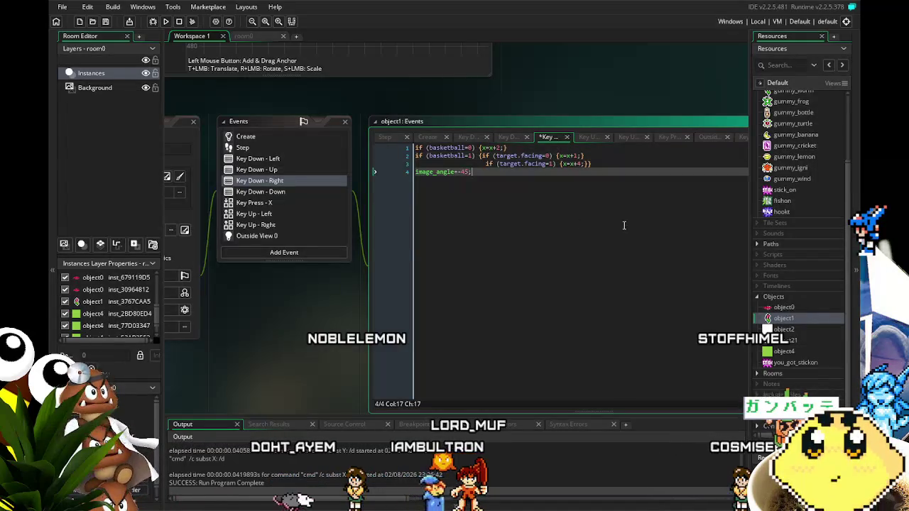
- Compare against object1's Key Down - Left code, then return to Key Down - Right
left_click(269, 159)
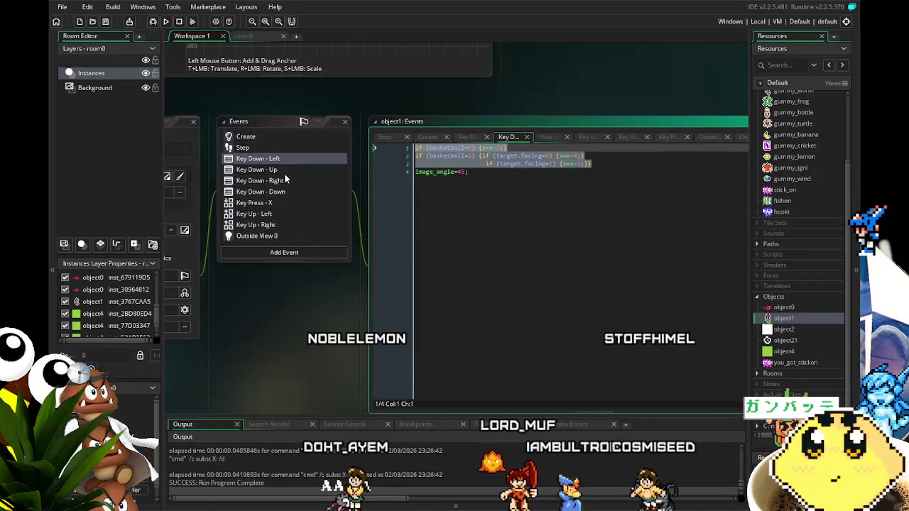
left_click(282, 172)
left_click(285, 180)
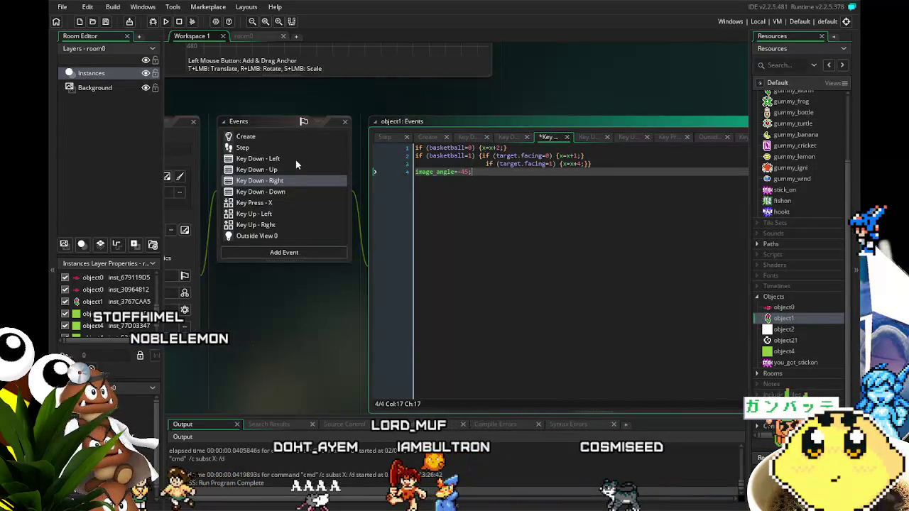
- Review object0's Create and Step event code, then build and run the game for another test
double_click(784, 306)
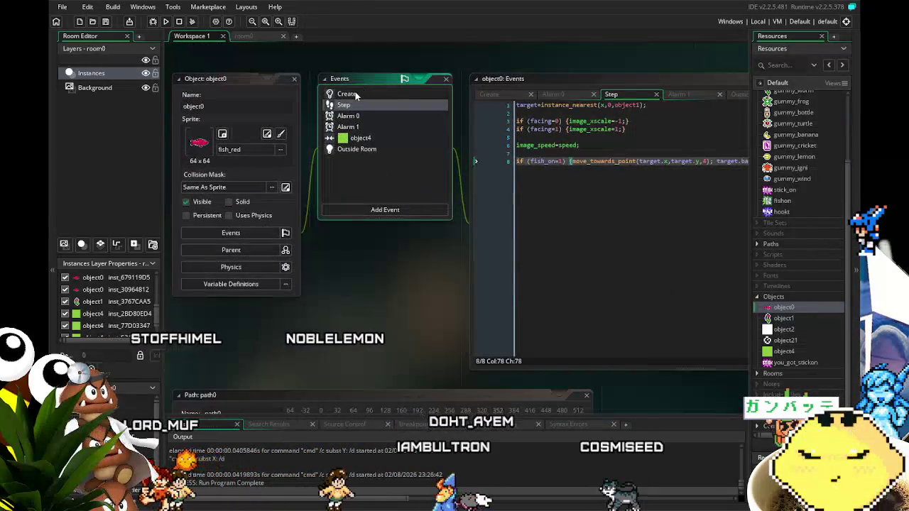
left_click(355, 95)
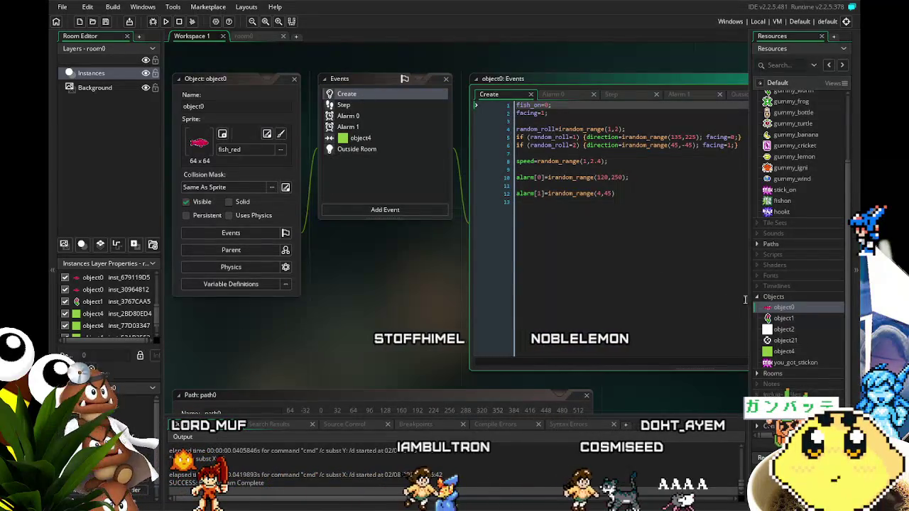
left_click_drag(376, 264, 337, 274)
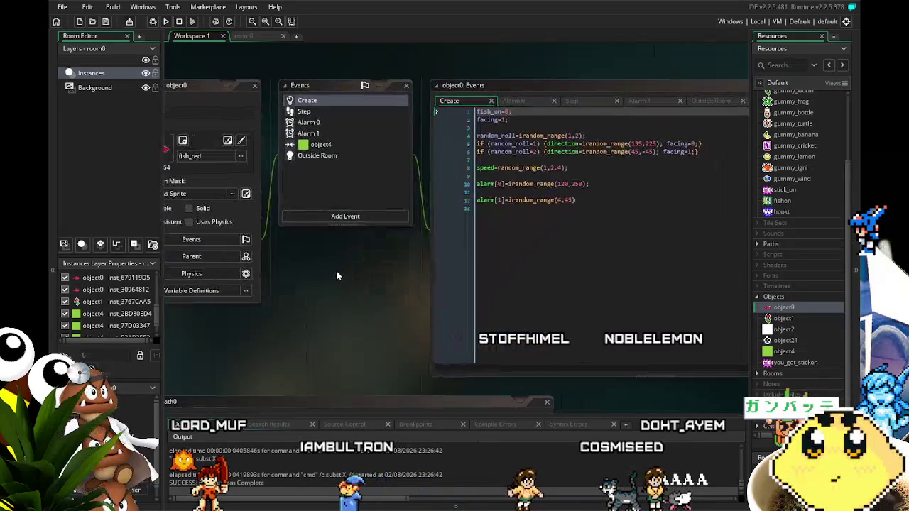
left_click(342, 114)
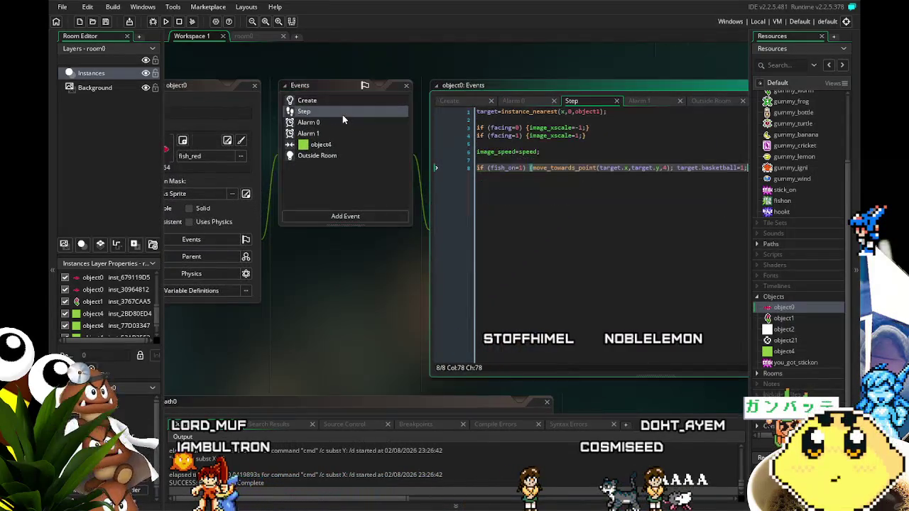
mouse_move(322, 331)
left_mouse_down()
mouse_move(276, 336)
mouse_move(308, 325)
mouse_move(261, 327)
left_mouse_up()
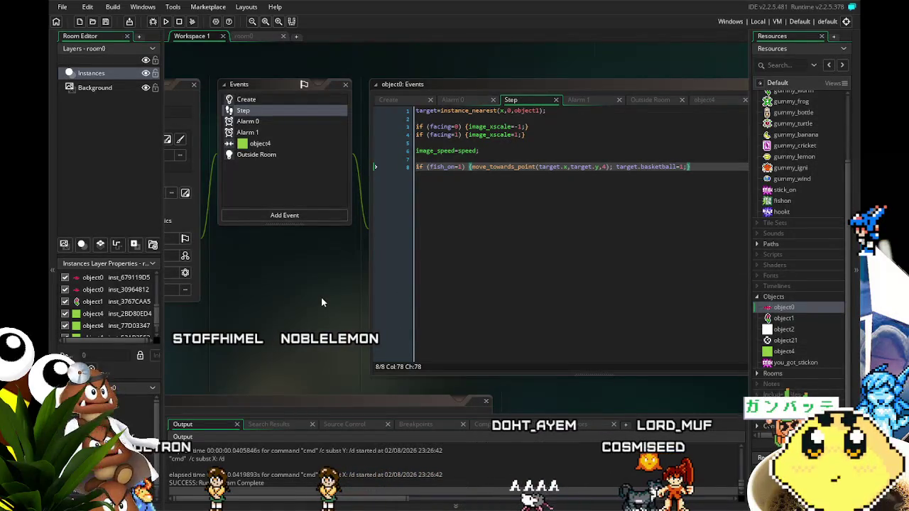
mouse_move(321, 297)
left_mouse_down()
mouse_move(334, 282)
mouse_move(361, 288)
left_mouse_up()
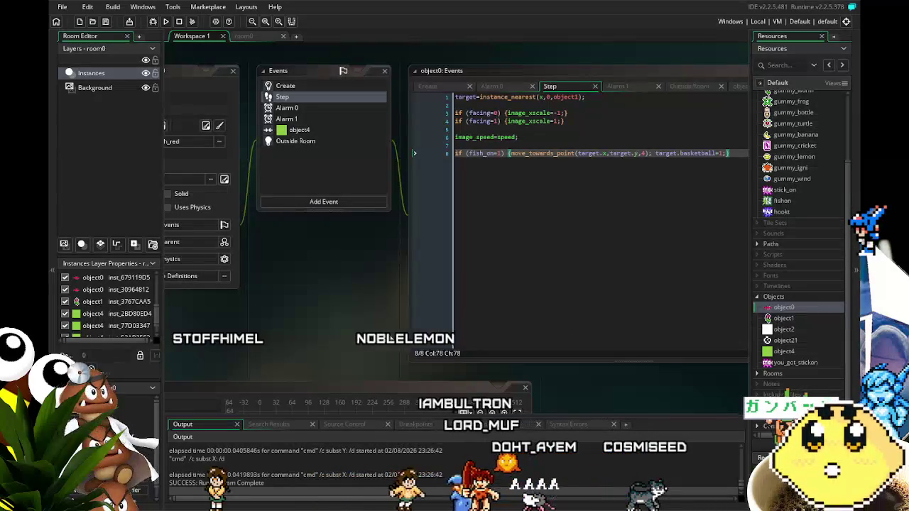
left_click_drag(390, 339, 428, 323)
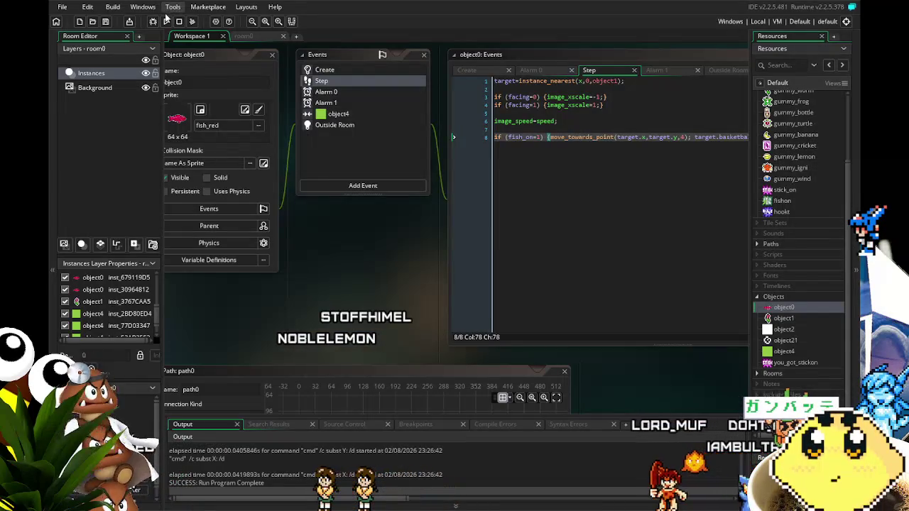
left_click(167, 21)
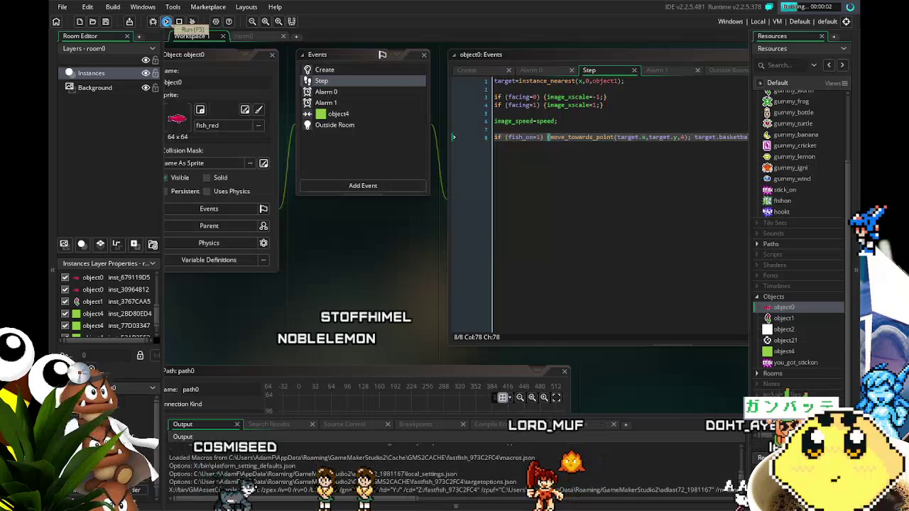